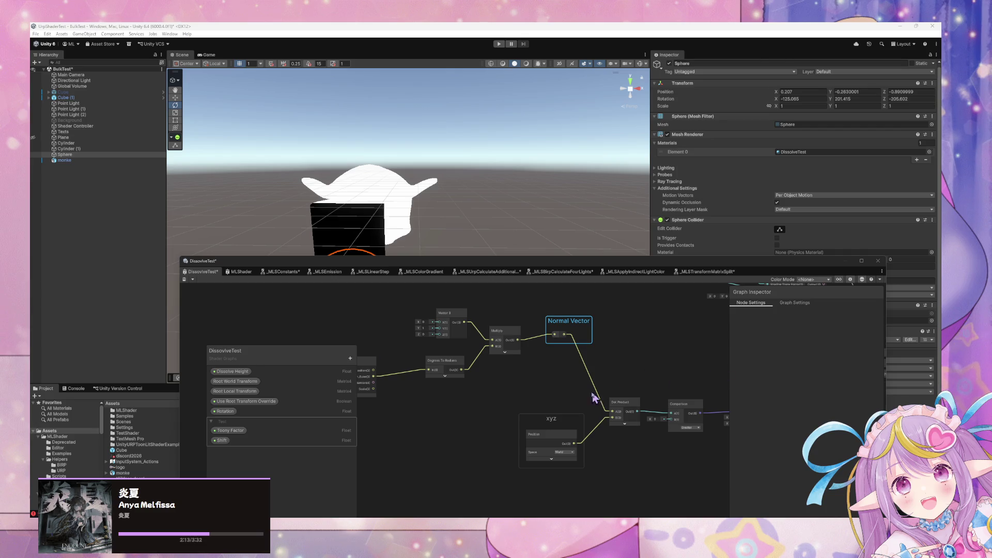
Add a Transformation Matrix node via the 'transform matr' search, then delete it again.
{"action": "left_click", "coordinate": [469, 404]}
{"action": "key", "text": "space"}
{"action": "type", "text": "transform matr"}
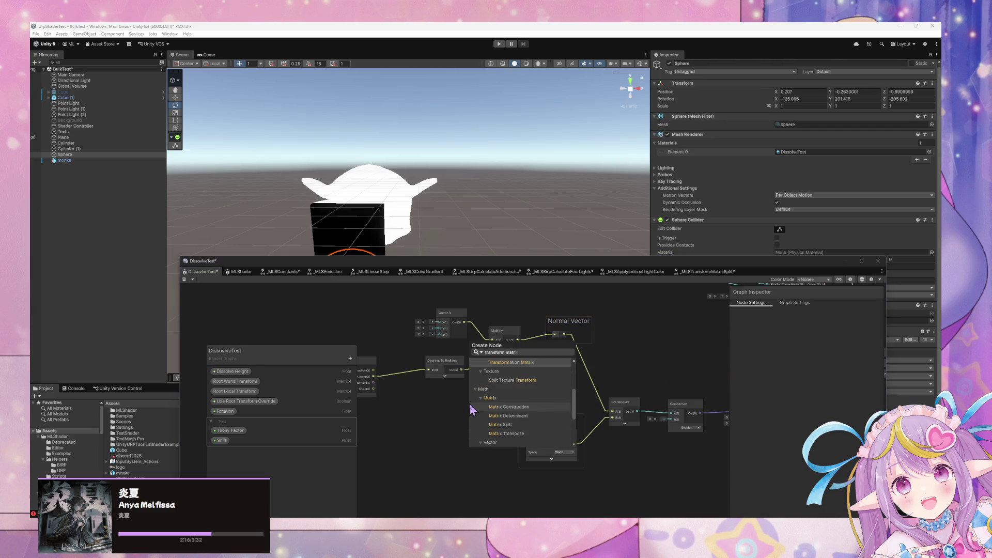
{"action": "key", "text": "Return"}
{"action": "left_click", "coordinate": [488, 417]}
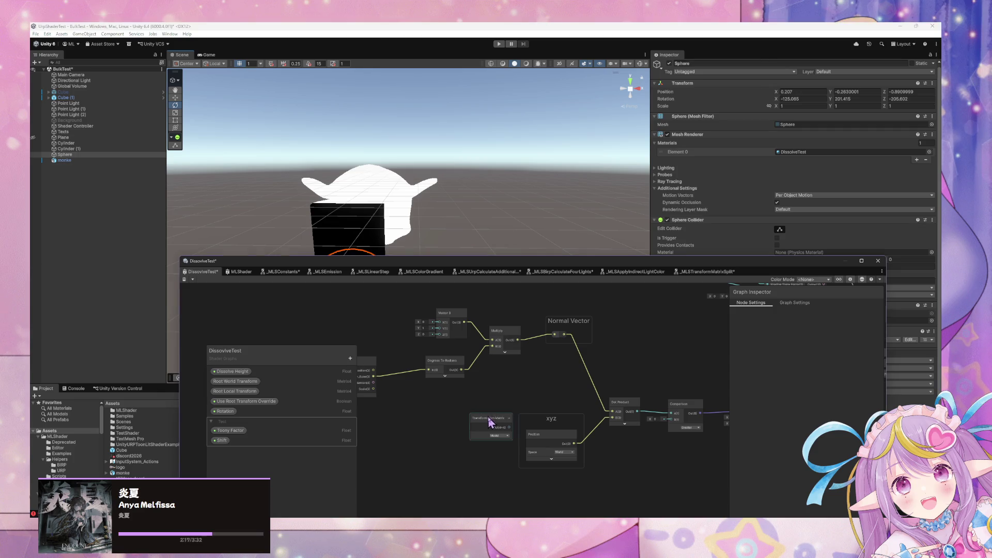
{"action": "key", "text": "Delete"}
{"action": "key", "text": "space"}
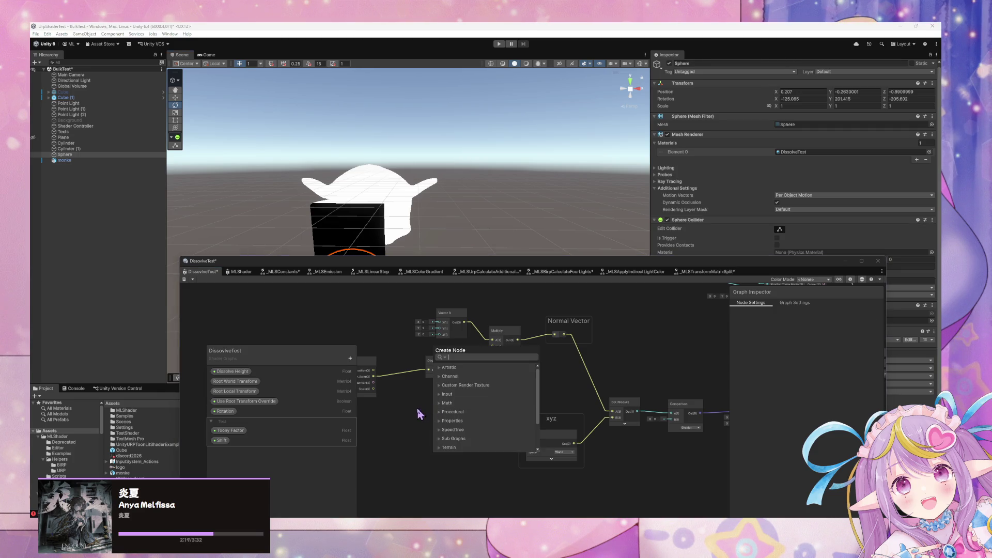
{"action": "key", "text": "Escape"}
Shift the xyz Position group down-left beside the MLS Transform Matrix Split node.
{"action": "left_click_drag", "start_coordinate": [414, 408], "coordinate": [496, 408]}
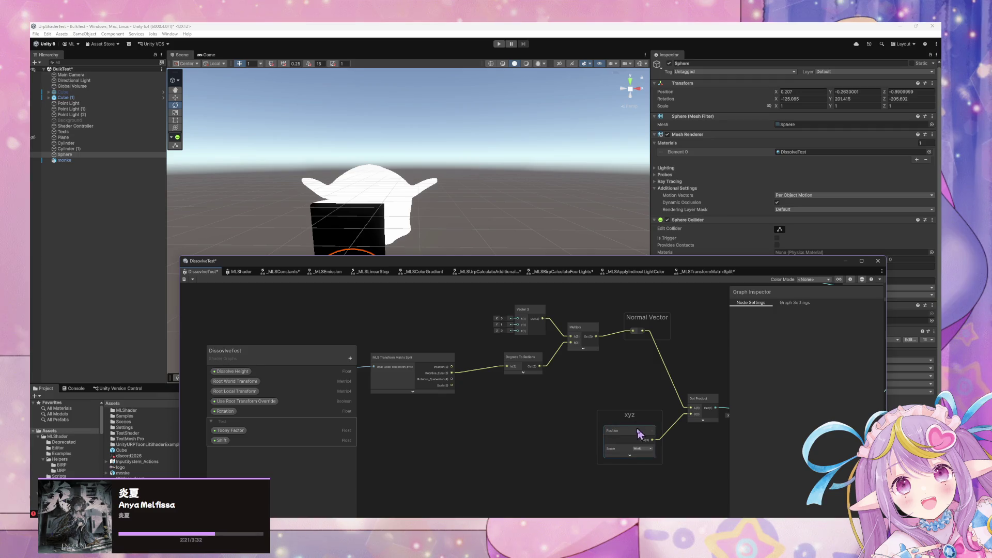
{"action": "mouse_move", "coordinate": [629, 422]}
{"action": "left_mouse_down"}
{"action": "mouse_move", "coordinate": [530, 427]}
{"action": "mouse_move", "coordinate": [460, 457]}
{"action": "left_mouse_up"}
{"action": "left_click", "coordinate": [515, 408]}
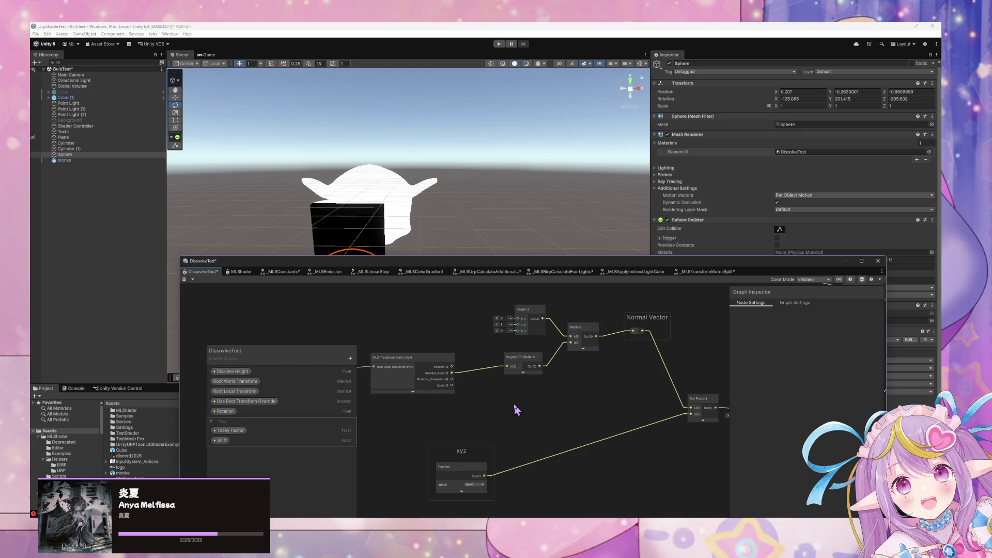
{"action": "left_click_drag", "start_coordinate": [514, 405], "coordinate": [589, 410]}
{"action": "scroll", "coordinate": [557, 408], "scroll_direction": "up", "scroll_amount": 2}
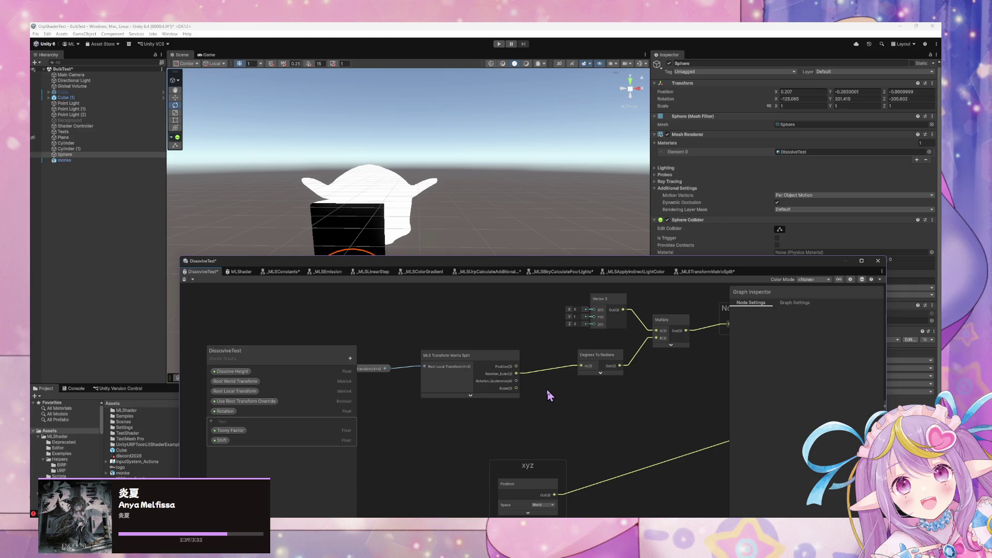
Try adding a Transformation Matrix node, review its matrix choices, then undo it.
{"action": "key", "text": "space"}
{"action": "type", "text": "transformati"}
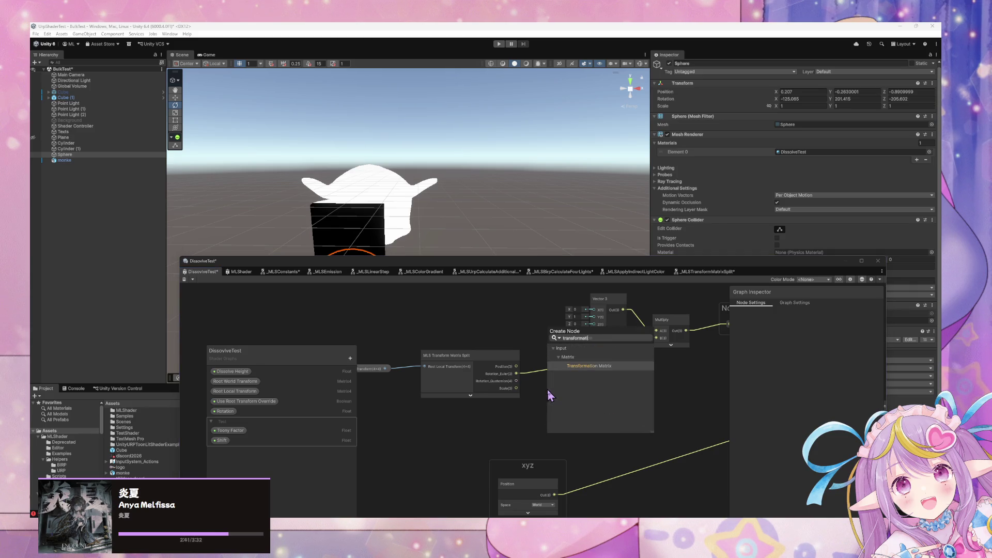
{"action": "key", "text": "Return"}
{"action": "left_click", "coordinate": [582, 425]}
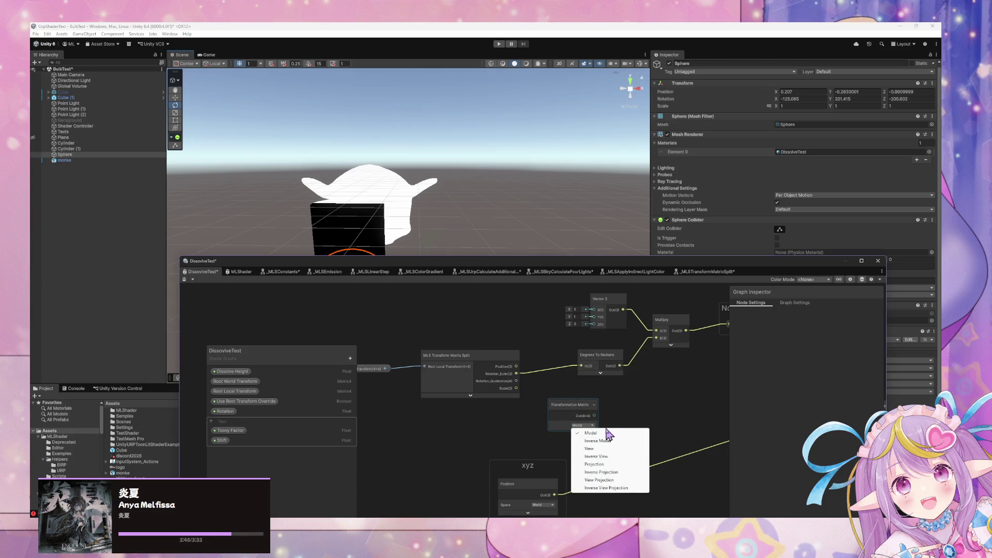
{"action": "key", "text": "ctrl+z"}
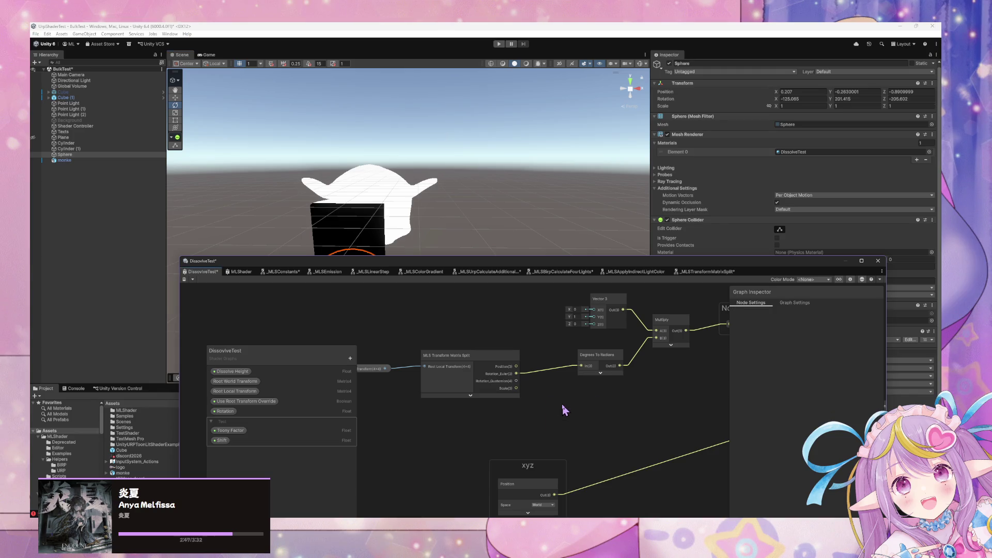
Add a Transform node converting from World to Object space.
{"action": "key", "text": "space"}
{"action": "type", "text": "transform"}
{"action": "key", "text": "Return"}
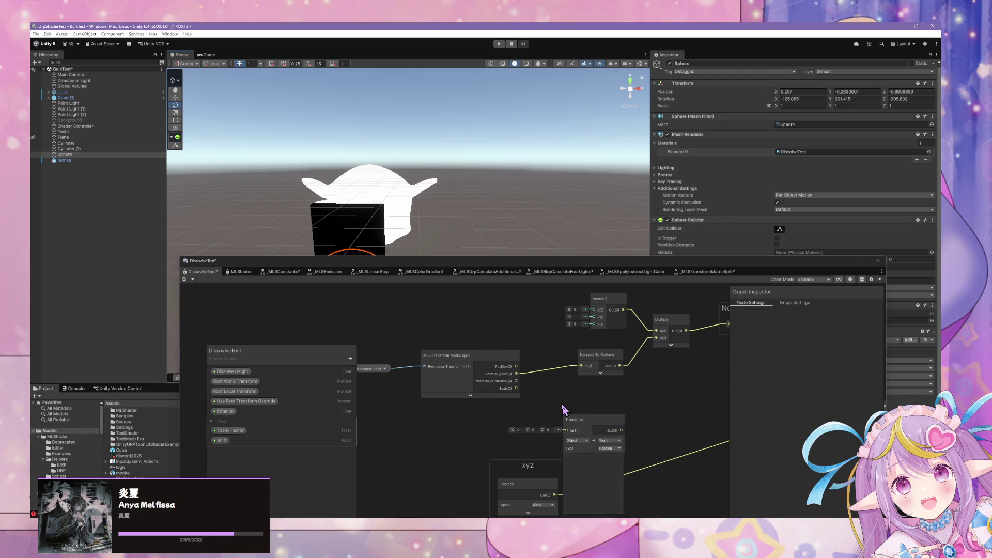
{"action": "left_click_drag", "start_coordinate": [588, 423], "coordinate": [584, 400]}
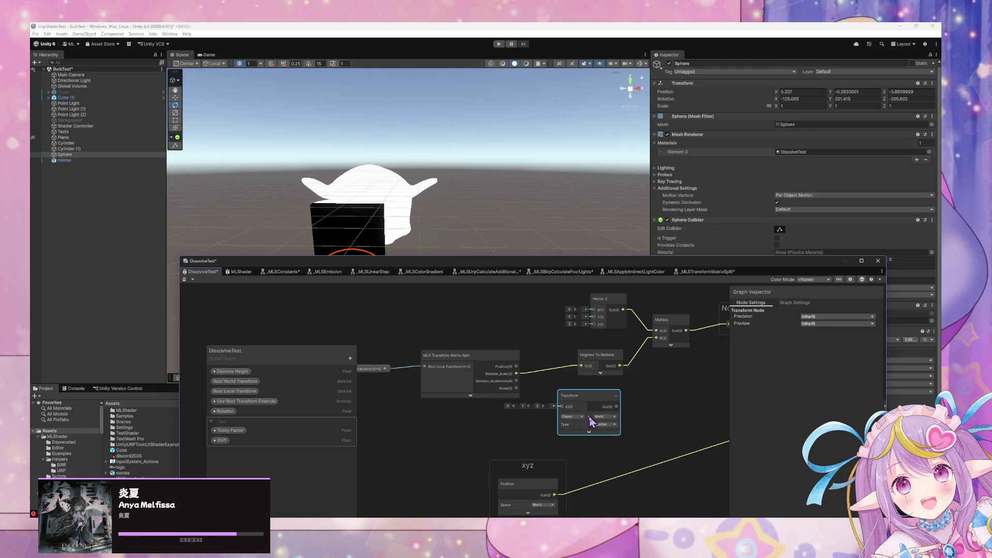
{"action": "left_click", "coordinate": [575, 417]}
{"action": "left_click", "coordinate": [588, 441]}
{"action": "left_click", "coordinate": [606, 417]}
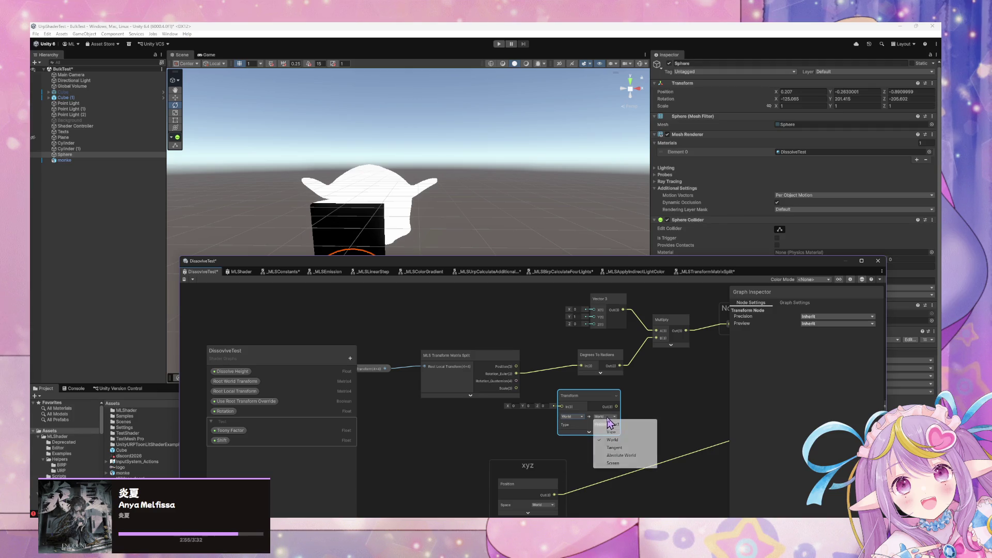
{"action": "left_click", "coordinate": [616, 424]}
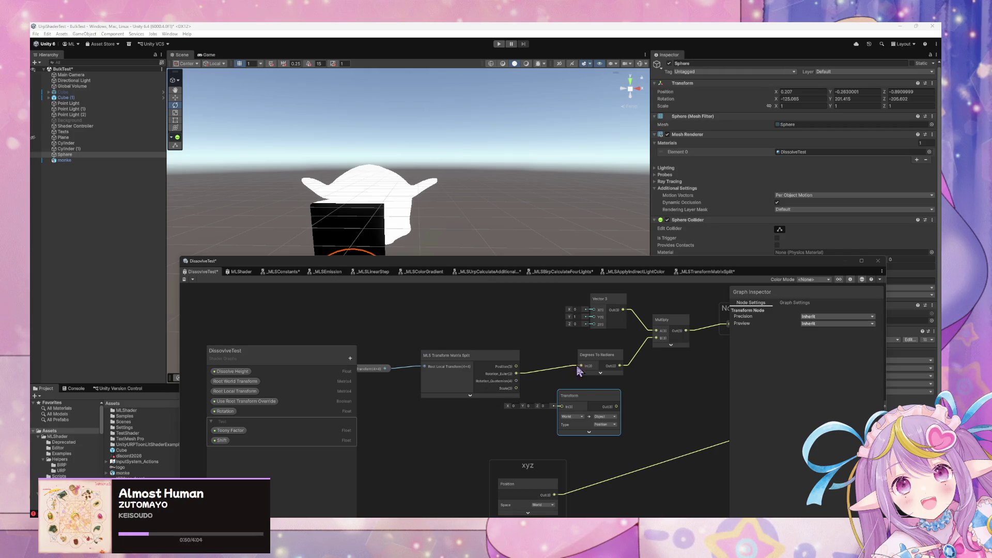
Reposition the MLS Transform Matrix Split node and the Transform node.
{"action": "left_click_drag", "start_coordinate": [467, 355], "coordinate": [468, 346]}
{"action": "left_click_drag", "start_coordinate": [563, 400], "coordinate": [437, 408]}
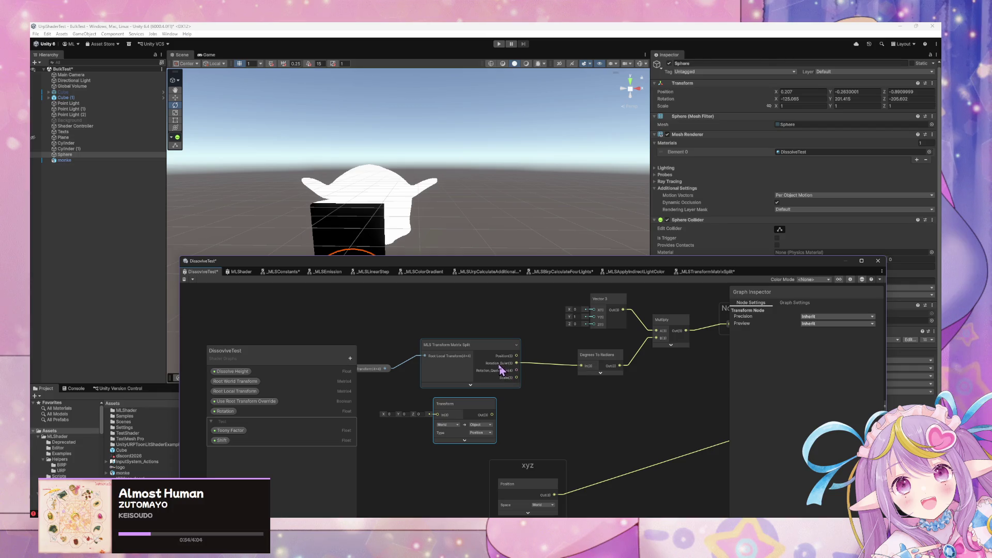
{"action": "left_click_drag", "start_coordinate": [477, 420], "coordinate": [579, 399]}
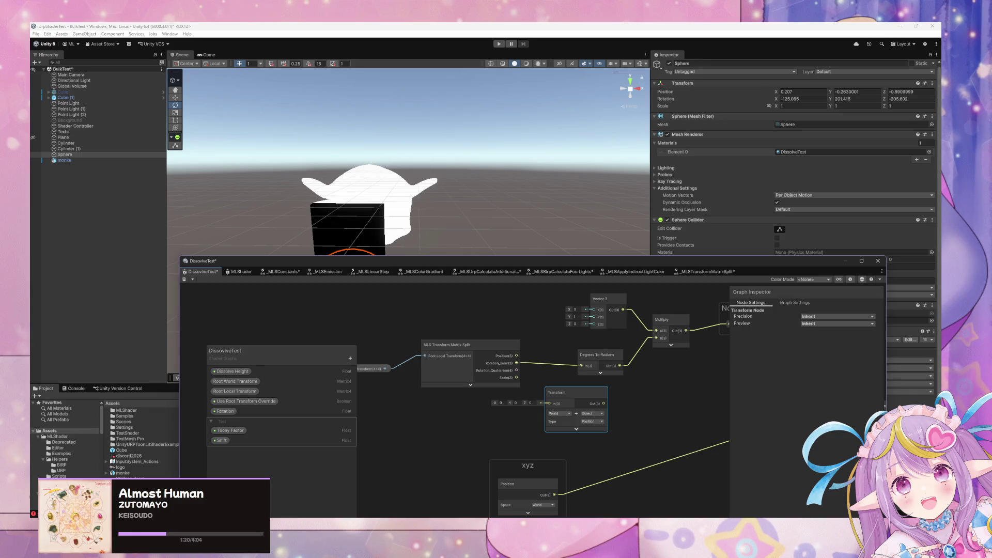
Set the Transform node's destination space to World.
{"action": "left_click", "coordinate": [592, 414]}
{"action": "left_click", "coordinate": [601, 437]}
{"action": "mouse_move", "coordinate": [477, 381]}
{"action": "left_mouse_down"}
{"action": "mouse_move", "coordinate": [442, 414]}
{"action": "mouse_move", "coordinate": [409, 412]}
{"action": "left_mouse_up"}
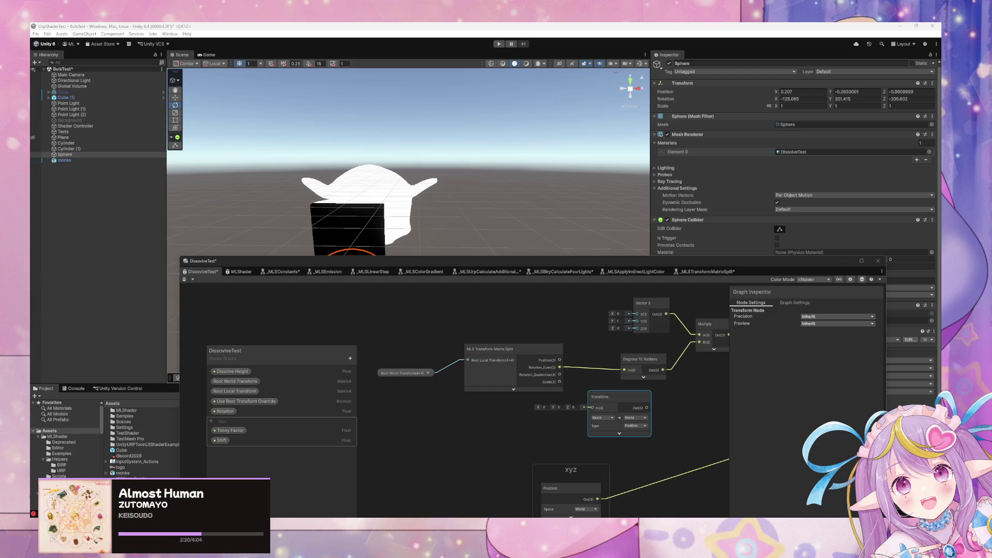
Add a Rotate node, re-adding it once, and shift it right beside Degrees To Radians.
{"action": "left_click_drag", "start_coordinate": [616, 454], "coordinate": [534, 462]}
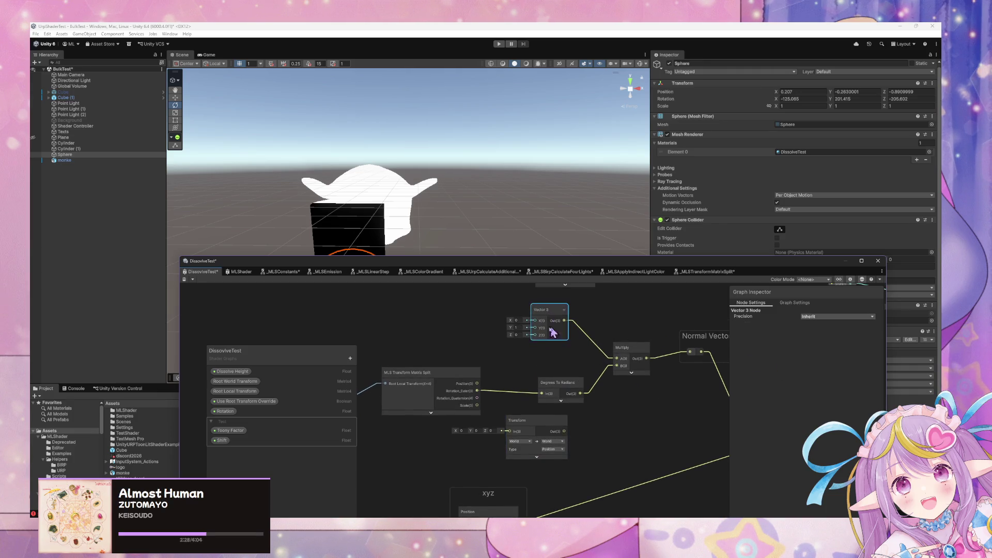
{"action": "left_click", "coordinate": [506, 362]}
{"action": "key", "text": "space"}
{"action": "type", "text": "rotate"}
{"action": "key", "text": "Return"}
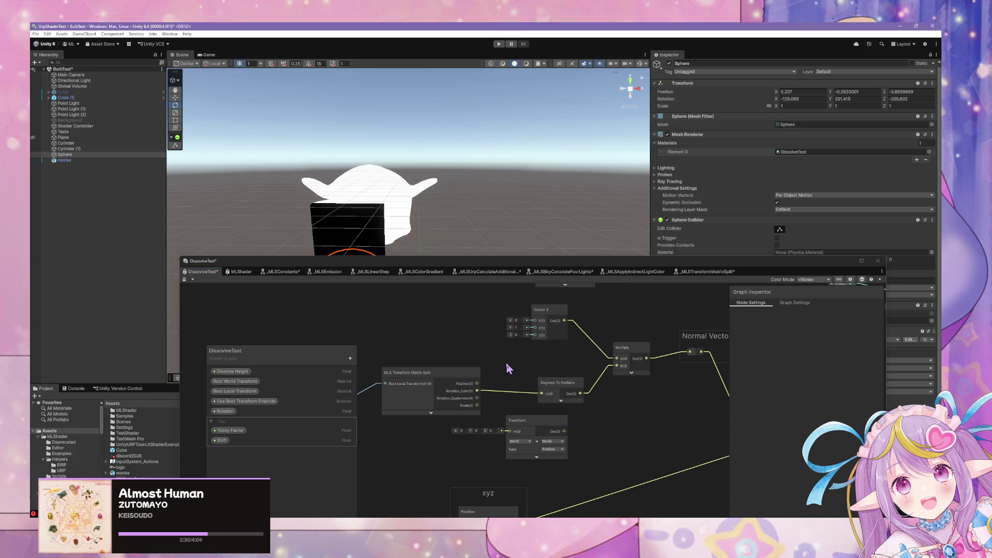
{"action": "left_click", "coordinate": [511, 374]}
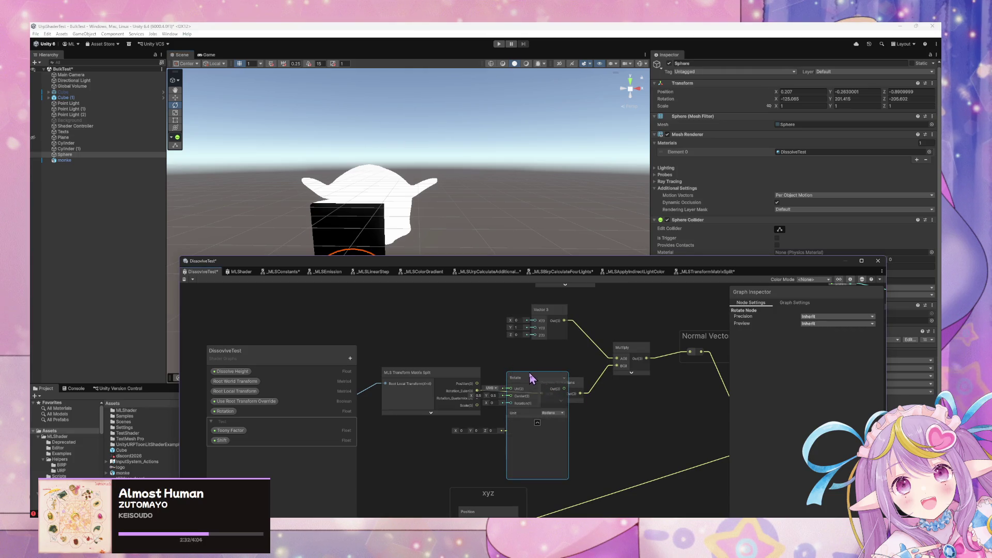
{"action": "key", "text": "Delete"}
{"action": "key", "text": "space"}
{"action": "type", "text": "rotate"}
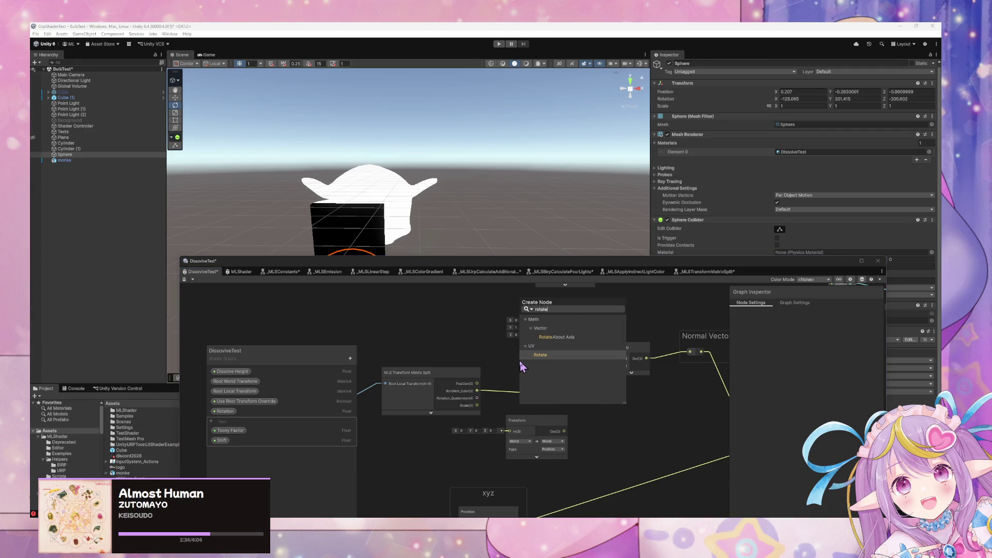
{"action": "key", "text": "Return"}
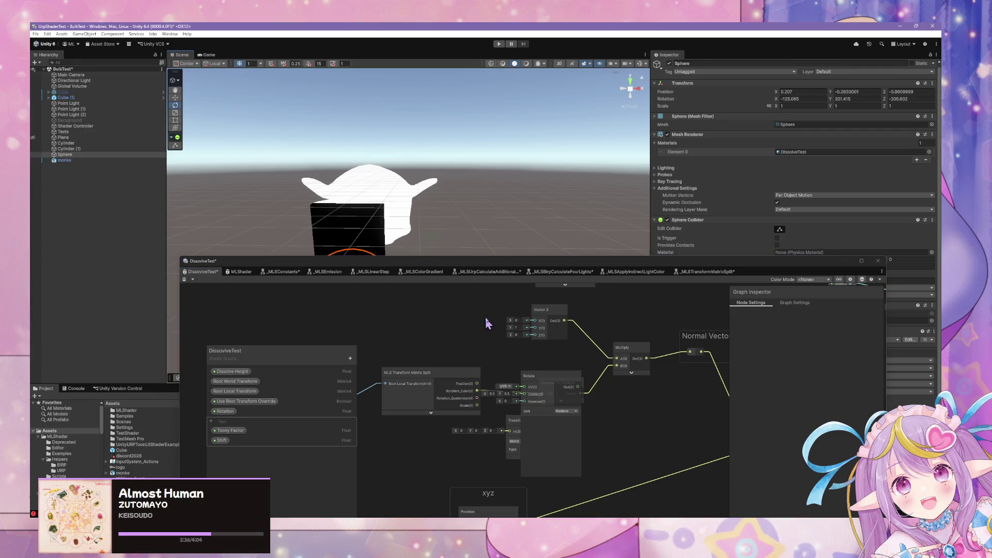
{"action": "left_click_drag", "start_coordinate": [547, 380], "coordinate": [562, 379]}
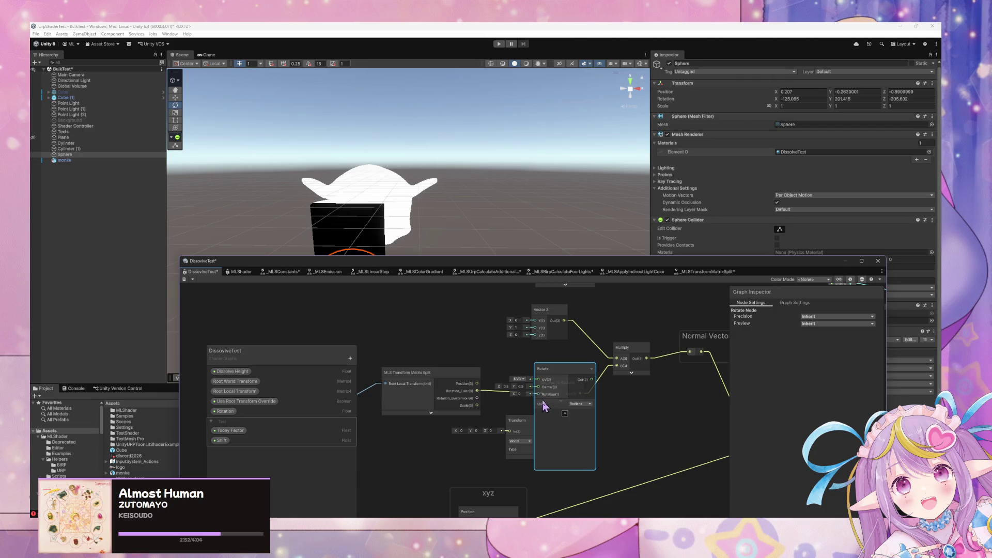
Replace the Rotate node with a Rotate About Axis node.
{"action": "key", "text": "Delete"}
{"action": "key", "text": "space"}
{"action": "type", "text": "rota"}
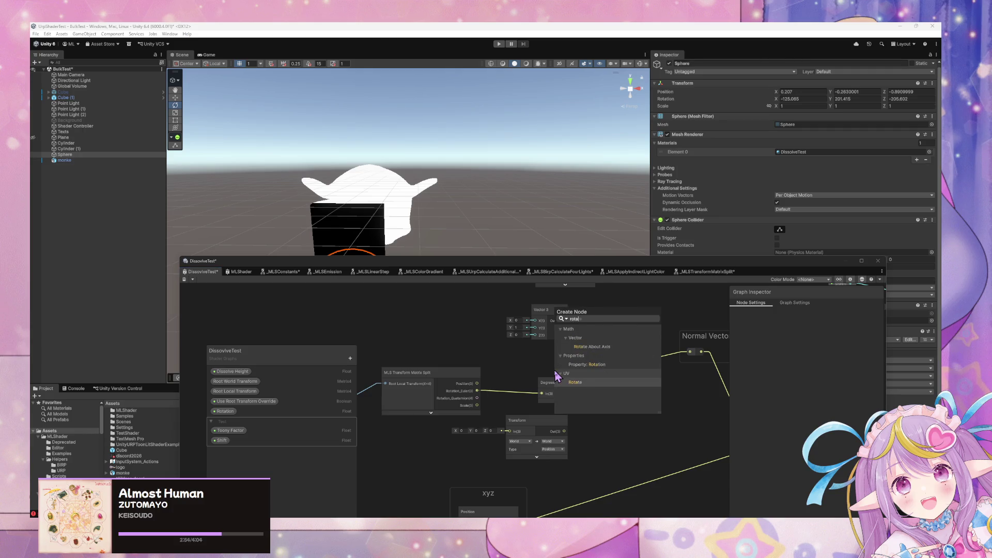
{"action": "key", "text": "Up"}
{"action": "key", "text": "Up"}
{"action": "key", "text": "Up"}
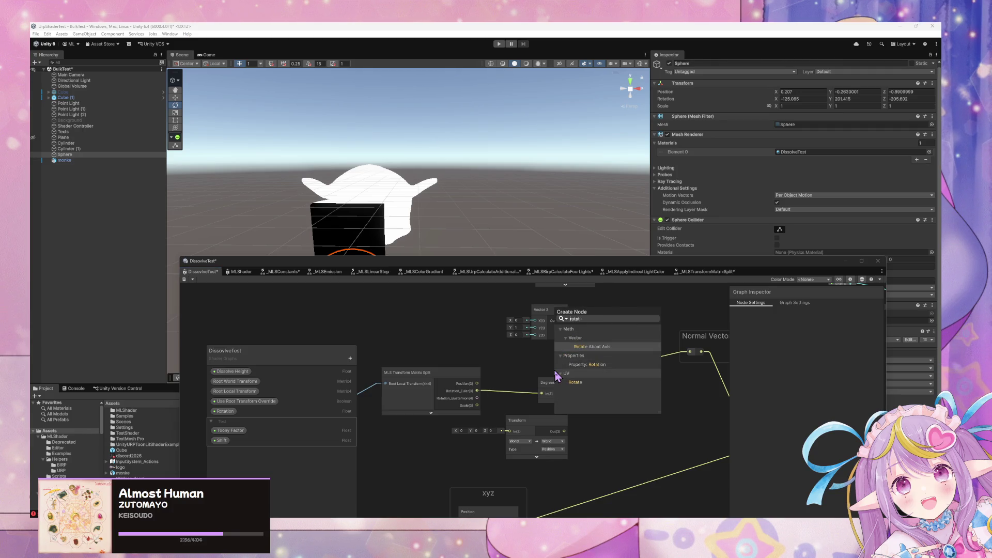
{"action": "key", "text": "Return"}
{"action": "mouse_move", "coordinate": [582, 421]}
{"action": "left_mouse_down"}
{"action": "mouse_move", "coordinate": [585, 377]}
{"action": "mouse_move", "coordinate": [572, 383]}
{"action": "left_mouse_up"}
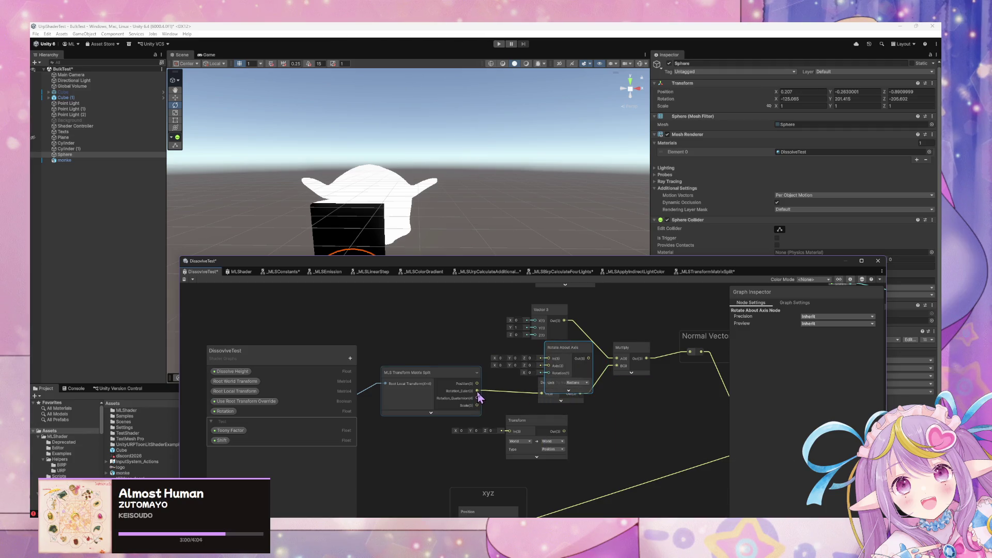
Wire Vector 3 into In and Rotation_Euler into the Axis and Rotation ports.
{"action": "mouse_move", "coordinate": [547, 309]}
{"action": "left_mouse_down"}
{"action": "mouse_move", "coordinate": [469, 310]}
{"action": "mouse_move", "coordinate": [492, 341]}
{"action": "mouse_move", "coordinate": [552, 374]}
{"action": "left_mouse_up"}
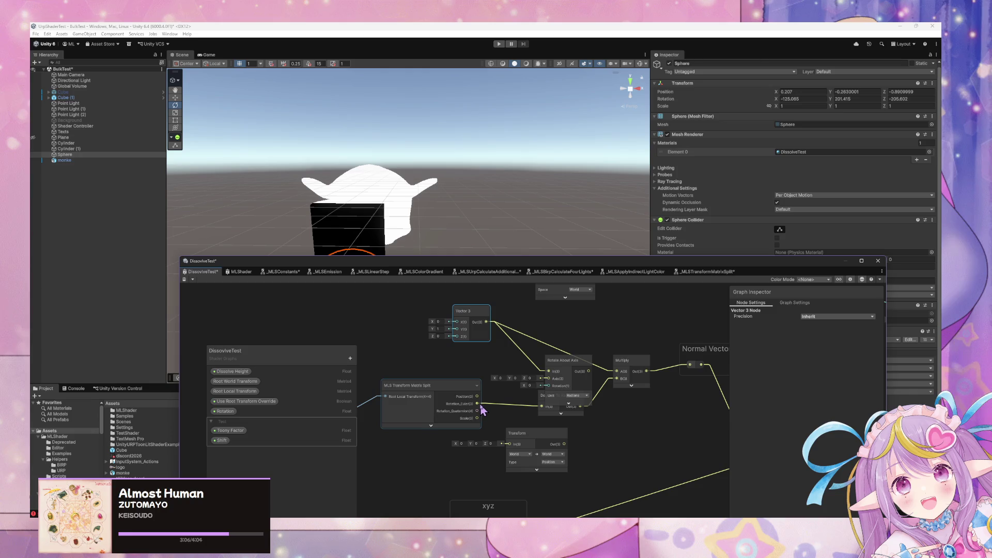
{"action": "mouse_move", "coordinate": [477, 404]}
{"action": "left_mouse_down"}
{"action": "mouse_move", "coordinate": [549, 379]}
{"action": "mouse_move", "coordinate": [559, 418]}
{"action": "left_mouse_up"}
{"action": "left_click_drag", "start_coordinate": [491, 408], "coordinate": [548, 386]}
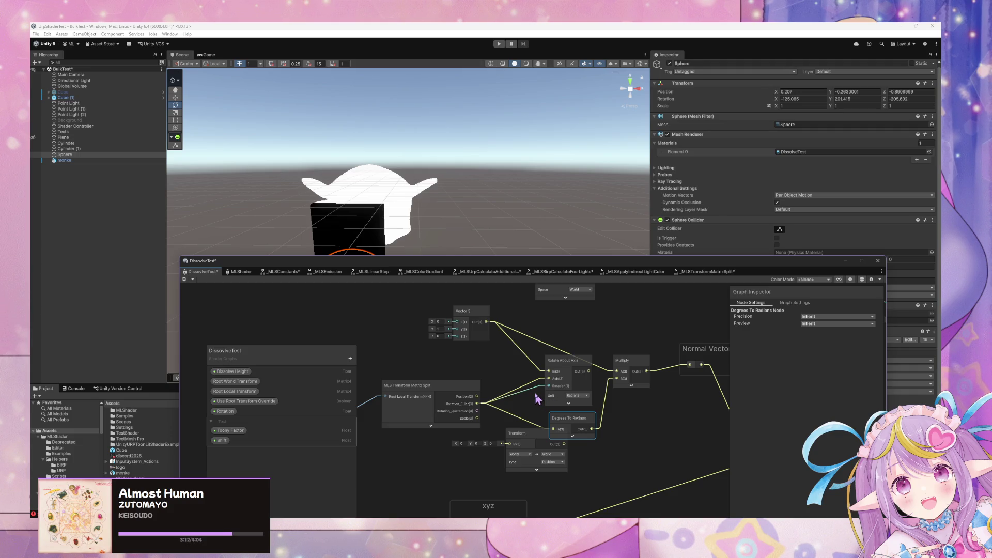
{"action": "left_click_drag", "start_coordinate": [481, 408], "coordinate": [484, 407]}
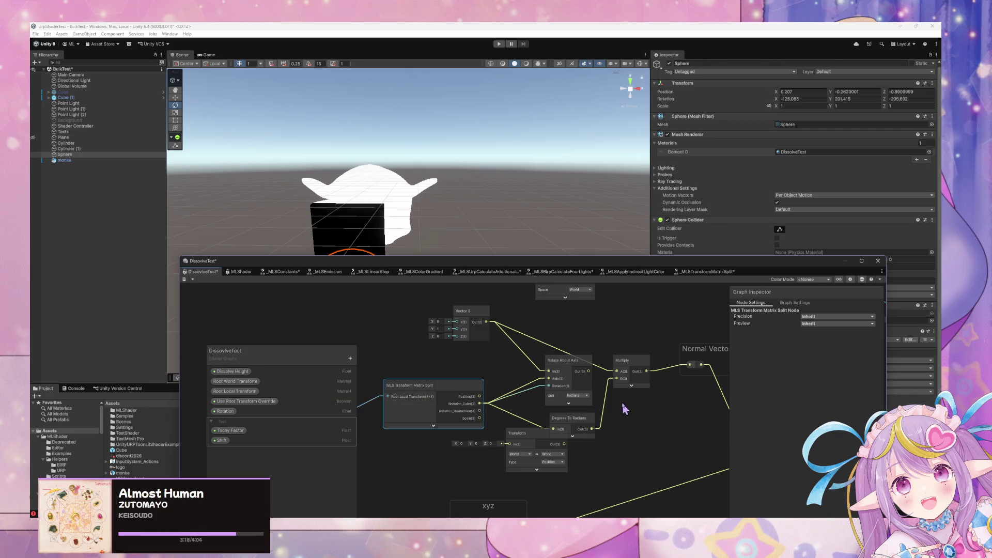
{"action": "left_click_drag", "start_coordinate": [532, 395], "coordinate": [529, 367]}
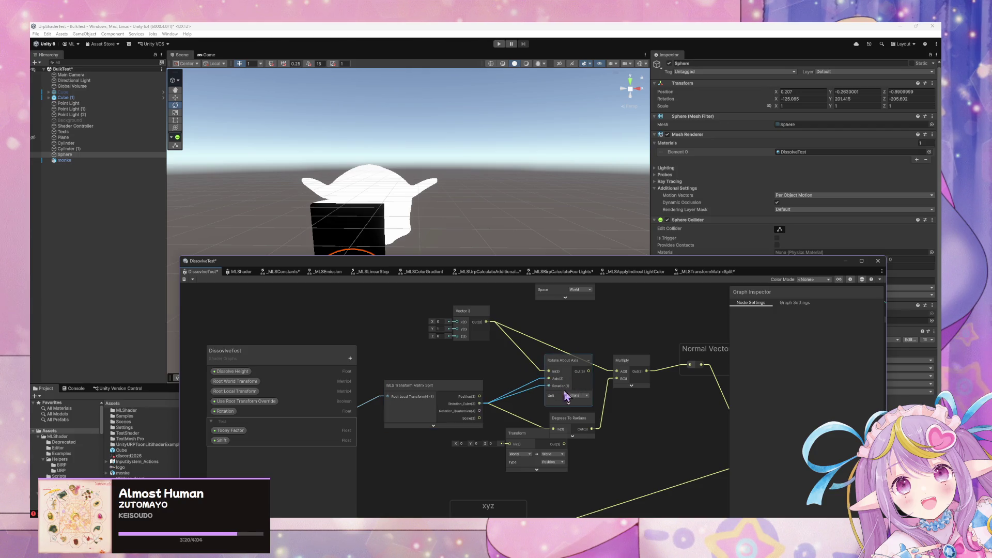
Switch Rotate About Axis to Degrees; delete its Rotation and Axis wires and the Transform node.
{"action": "left_click", "coordinate": [577, 395]}
{"action": "left_click", "coordinate": [577, 411]}
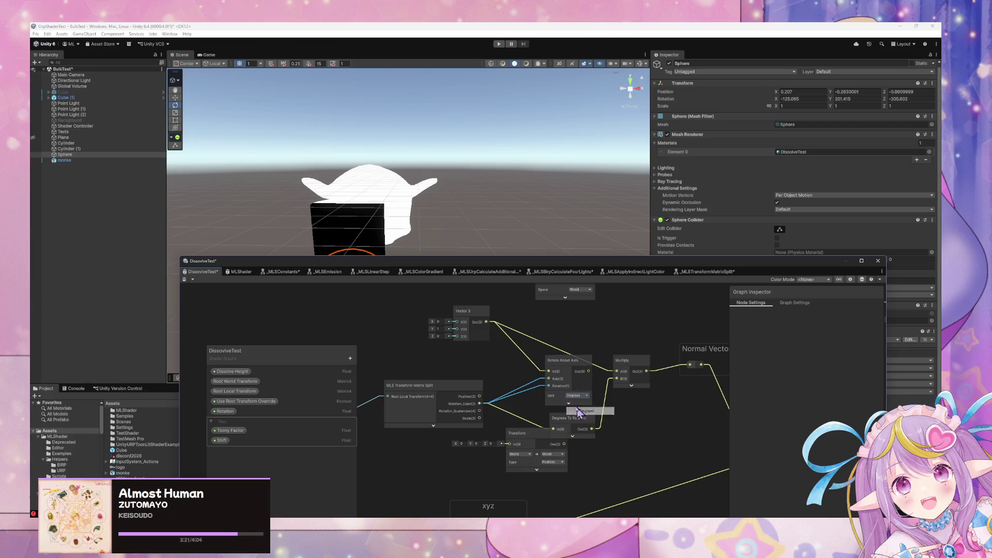
{"action": "left_click", "coordinate": [531, 390]}
{"action": "key", "text": "Delete"}
{"action": "left_click", "coordinate": [514, 396]}
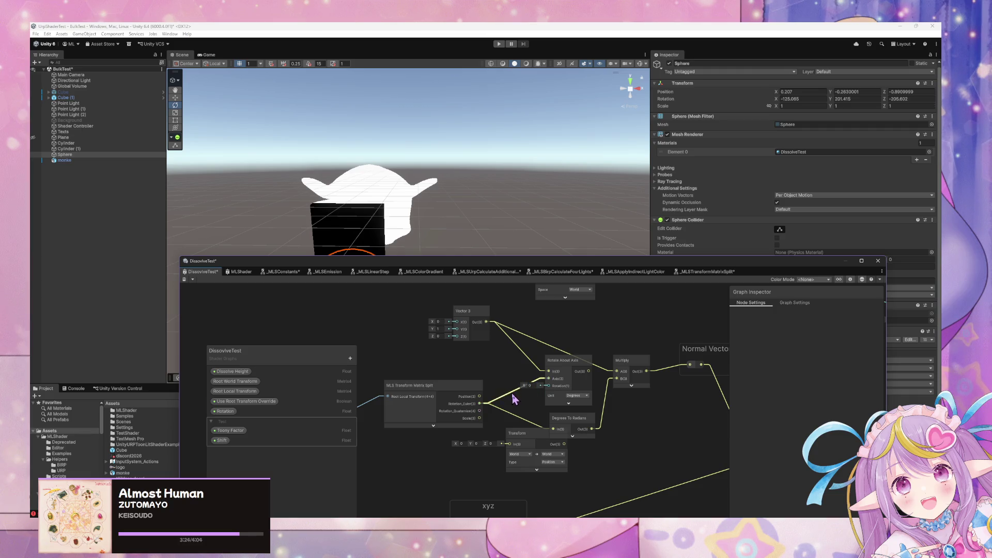
{"action": "left_click", "coordinate": [532, 443], "text": "shift"}
{"action": "key", "text": "Delete"}
Lower Degrees To Radians and reconnect Rotation_Euler to the Rotation input.
{"action": "left_click_drag", "start_coordinate": [574, 439], "coordinate": [553, 453]}
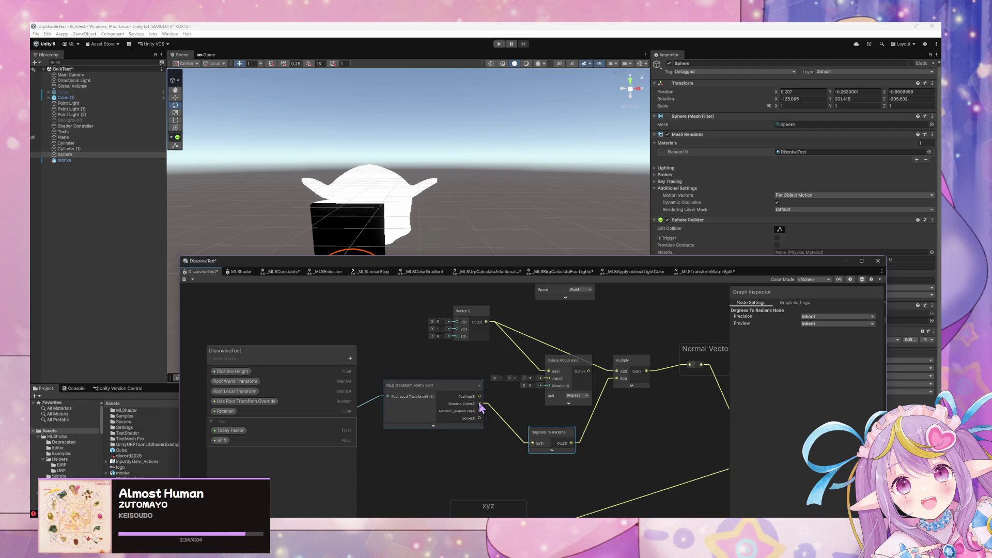
{"action": "left_click_drag", "start_coordinate": [480, 404], "coordinate": [547, 387]}
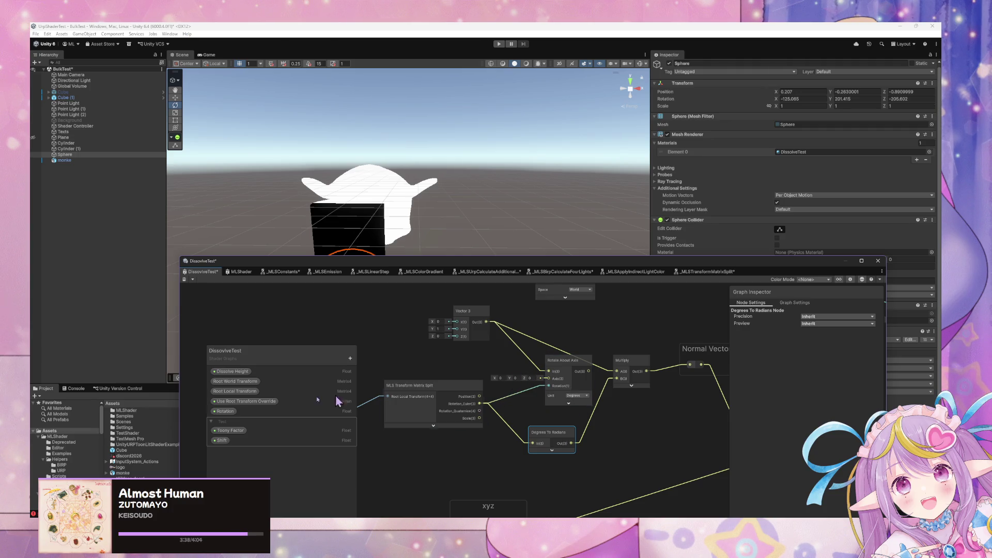
{"action": "left_click", "coordinate": [112, 425]}
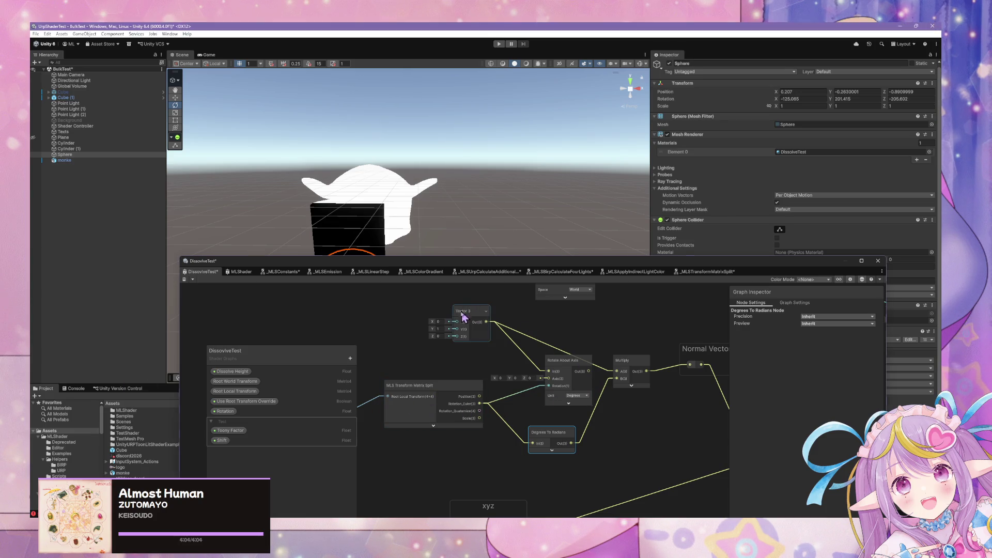
{"action": "left_click_drag", "start_coordinate": [465, 318], "coordinate": [443, 329]}
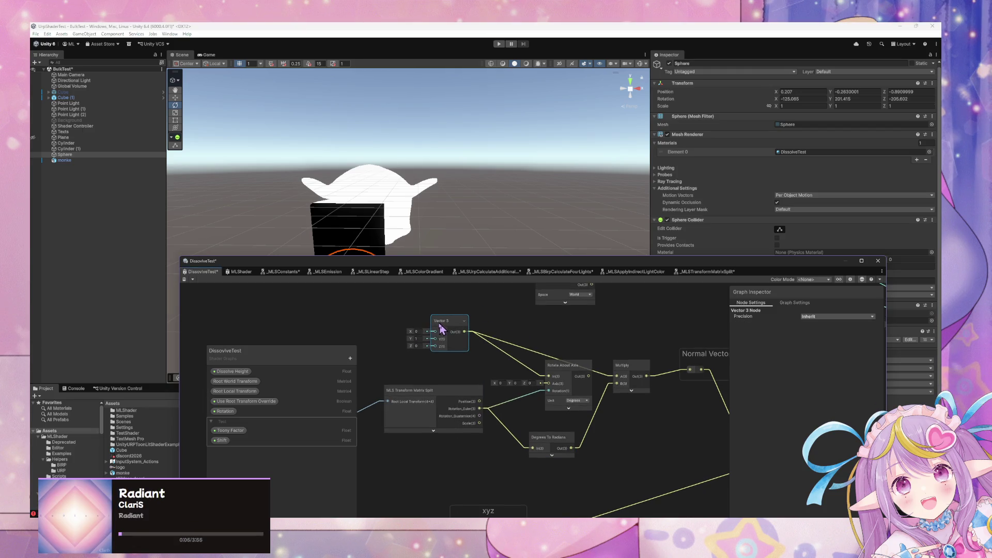
Delete Rotate About Axis, the Vector 3 to Multiply wire, Degrees To Radians and Multiply.
{"action": "key", "text": "space"}
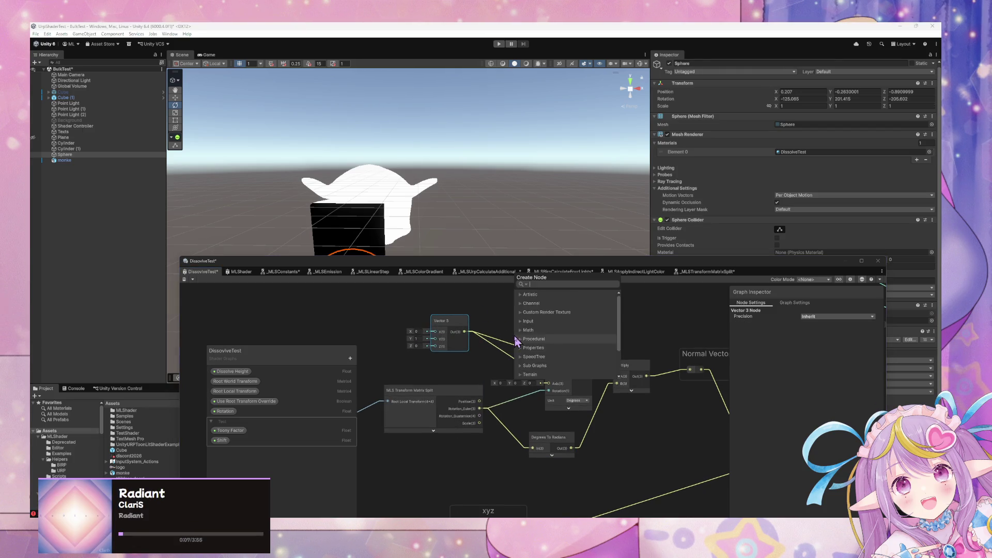
{"action": "type", "text": "split"}
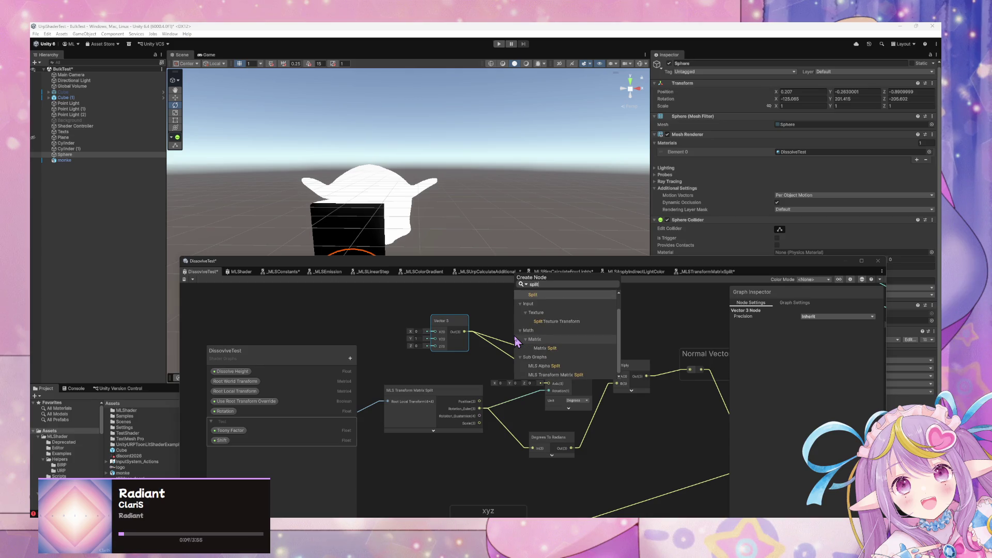
{"action": "key", "text": "Escape"}
{"action": "left_click", "coordinate": [586, 376]}
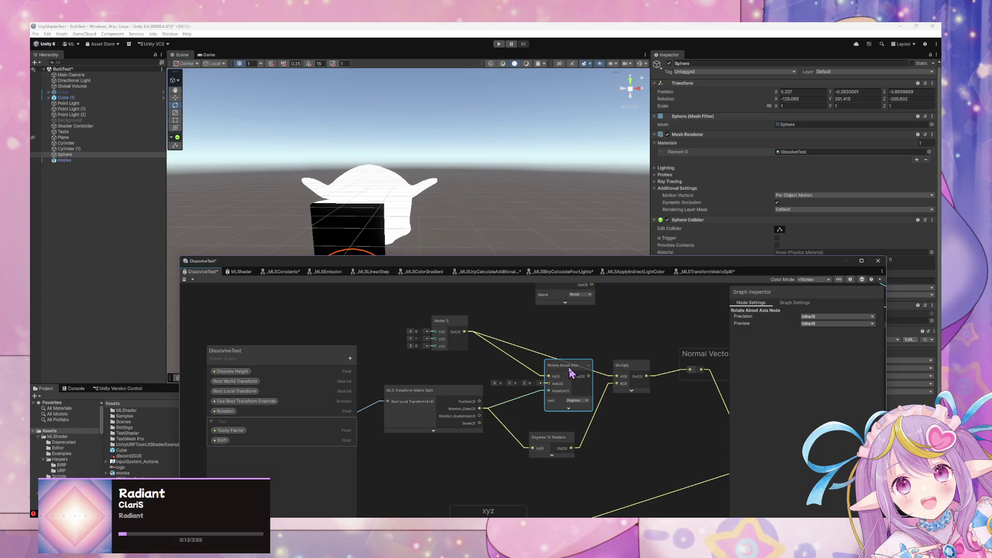
{"action": "key", "text": "Delete"}
{"action": "left_click", "coordinate": [523, 348]}
{"action": "key", "text": "Delete"}
{"action": "left_click", "coordinate": [548, 438]}
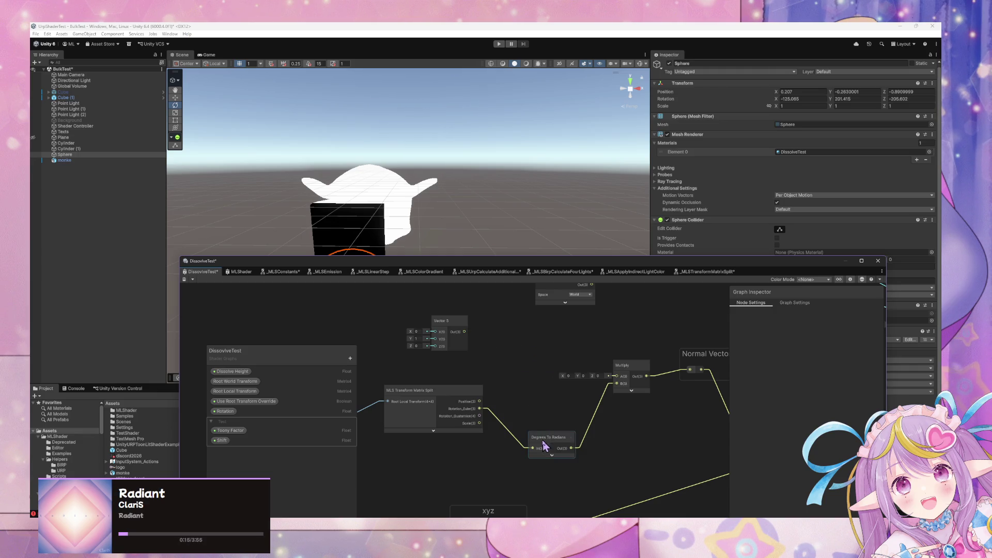
{"action": "key", "text": "Delete"}
{"action": "left_click", "coordinate": [623, 366]}
{"action": "key", "text": "Delete"}
Add a Split node and feed Rotation_Euler into it.
{"action": "key", "text": "space"}
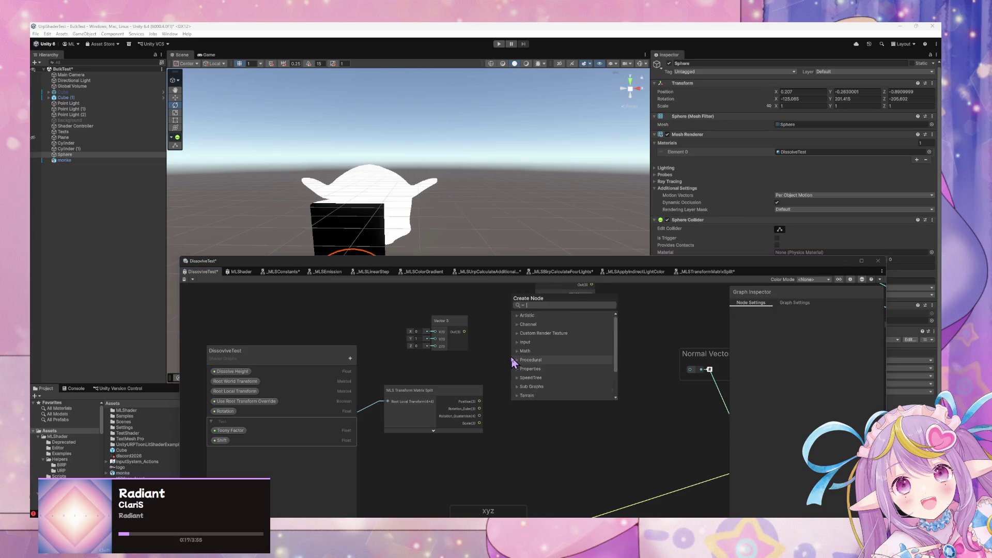
{"action": "type", "text": "split"}
{"action": "key", "text": "Return"}
{"action": "mouse_move", "coordinate": [516, 369]}
{"action": "left_mouse_down"}
{"action": "mouse_move", "coordinate": [526, 396]}
{"action": "mouse_move", "coordinate": [480, 409]}
{"action": "left_mouse_up"}
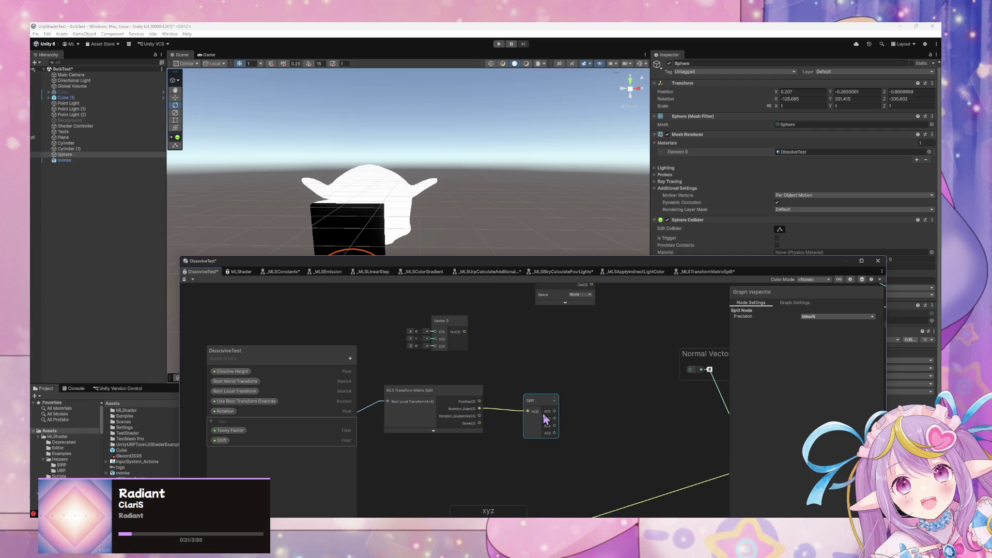
Tidy the Split and Vector 3 nodes, then add a second Split fed by Vector 3 Out.
{"action": "left_click_drag", "start_coordinate": [537, 420], "coordinate": [531, 416]}
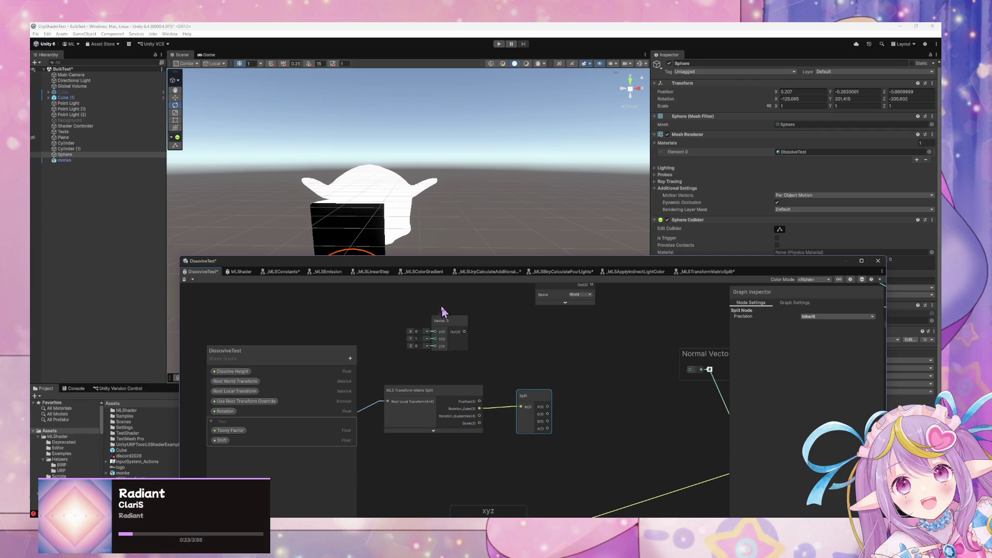
{"action": "left_click_drag", "start_coordinate": [444, 323], "coordinate": [459, 337]}
{"action": "left_click", "coordinate": [540, 345]}
{"action": "key", "text": "space"}
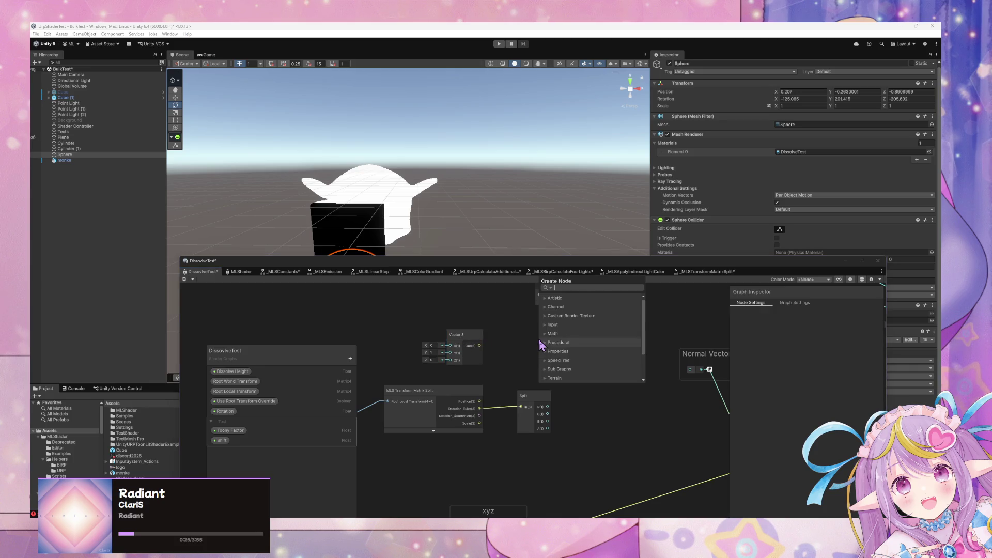
{"action": "type", "text": "spl"}
{"action": "scroll", "coordinate": [540, 345], "scroll_direction": "down", "scroll_amount": 2}
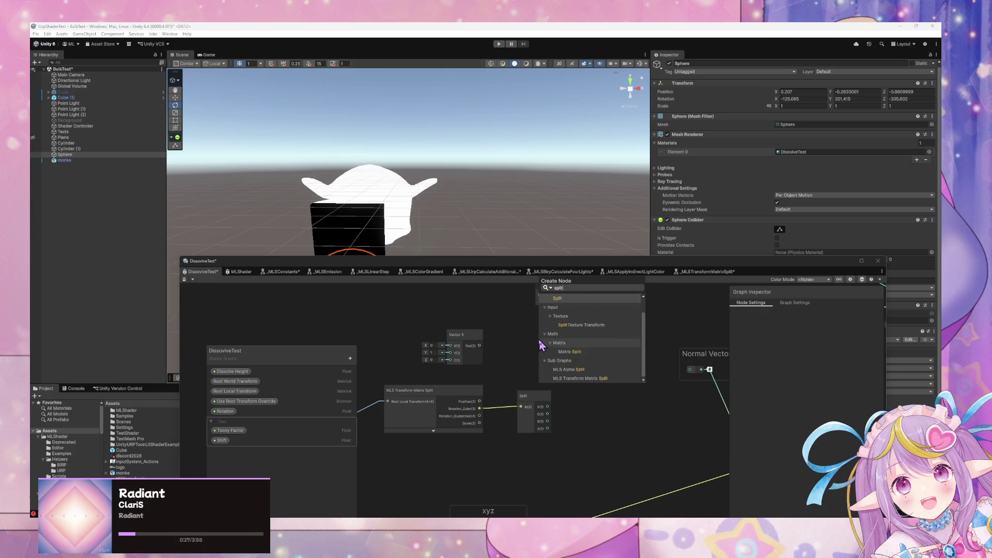
{"action": "left_click", "coordinate": [540, 344]}
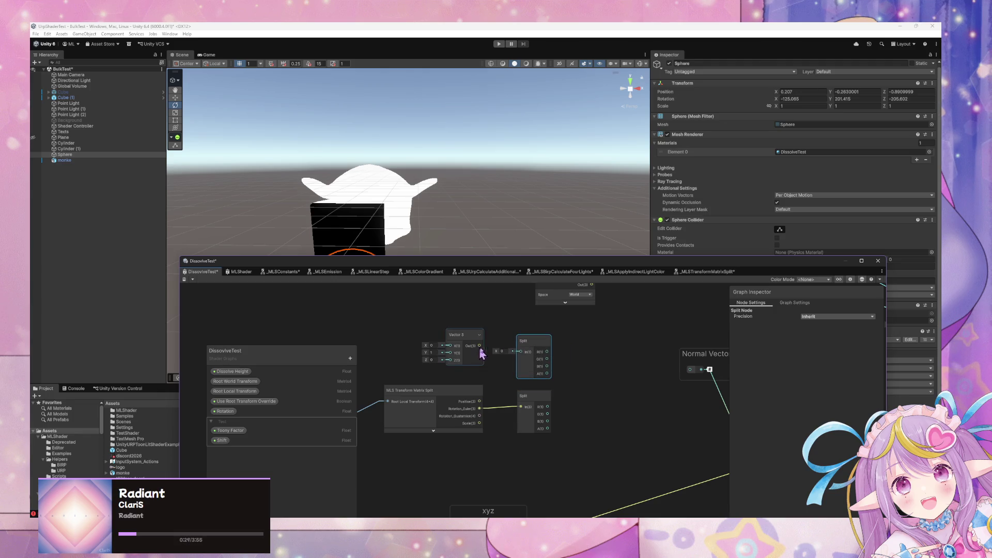
{"action": "mouse_move", "coordinate": [479, 346]}
{"action": "left_mouse_down"}
{"action": "mouse_move", "coordinate": [521, 352]}
{"action": "mouse_move", "coordinate": [521, 335]}
{"action": "left_mouse_up"}
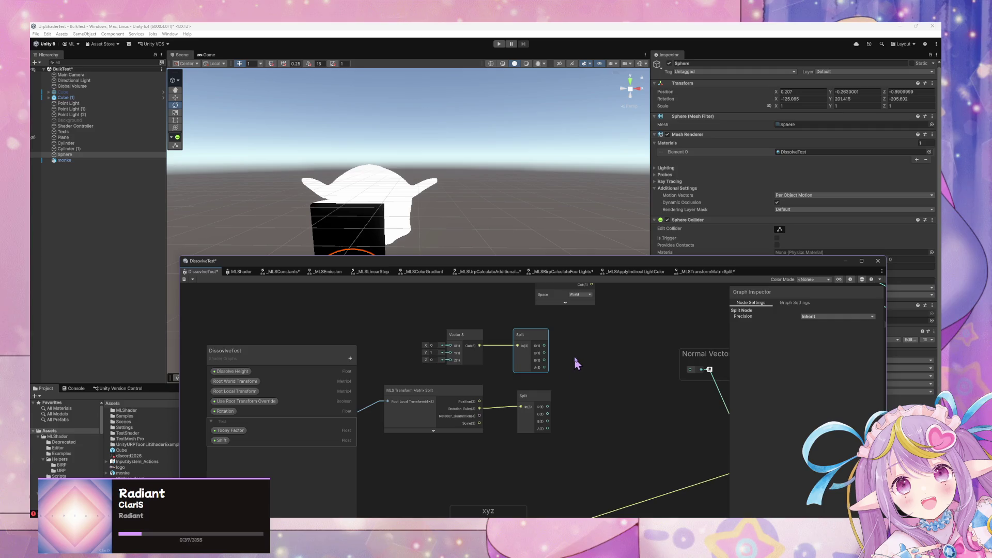
Add a Rotate About Axis node with collapsed preview and arrange it beside the Vector 3 Split.
{"action": "key", "text": "space"}
{"action": "type", "text": "rotat"}
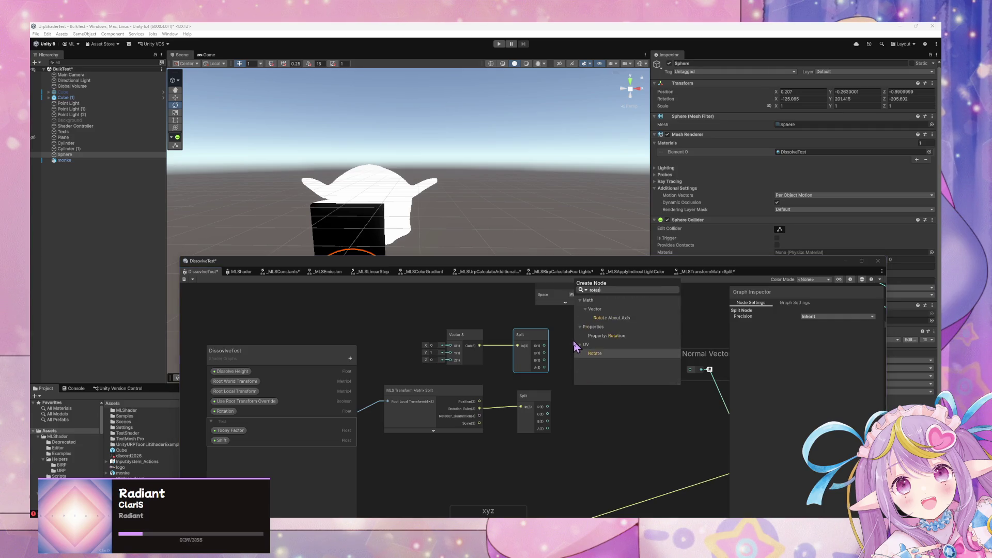
{"action": "key", "text": "Up"}
{"action": "key", "text": "Up"}
{"action": "key", "text": "Return"}
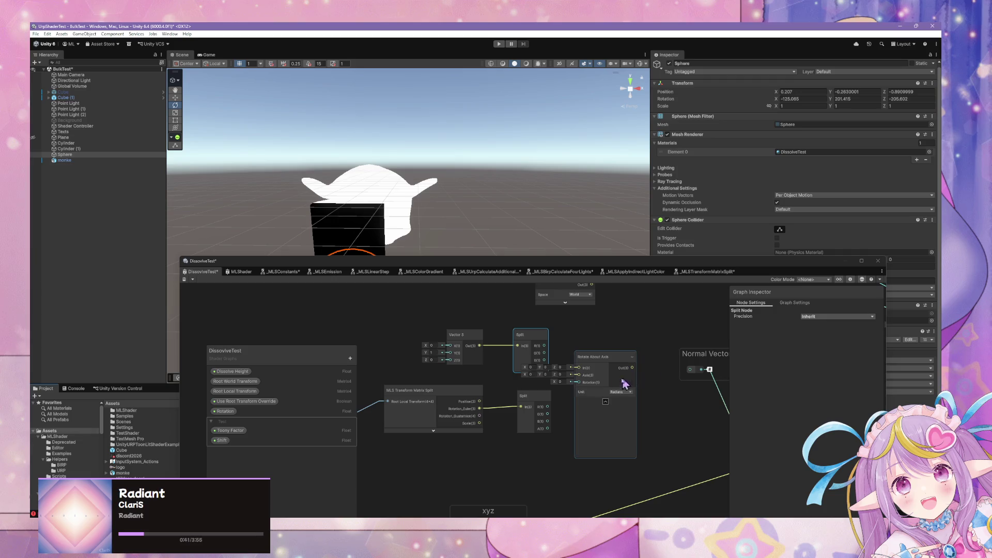
{"action": "left_click", "coordinate": [606, 401]}
{"action": "left_click_drag", "start_coordinate": [589, 366], "coordinate": [597, 362]}
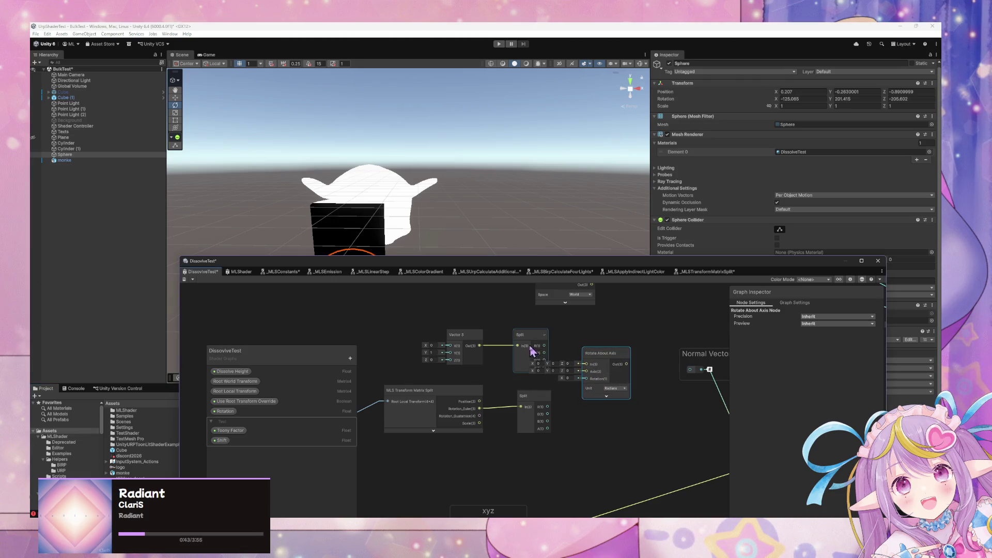
{"action": "left_click_drag", "start_coordinate": [532, 351], "coordinate": [502, 335]}
{"action": "mouse_move", "coordinate": [593, 365]}
{"action": "left_mouse_down"}
{"action": "mouse_move", "coordinate": [597, 374]}
{"action": "mouse_move", "coordinate": [611, 362]}
{"action": "left_mouse_up"}
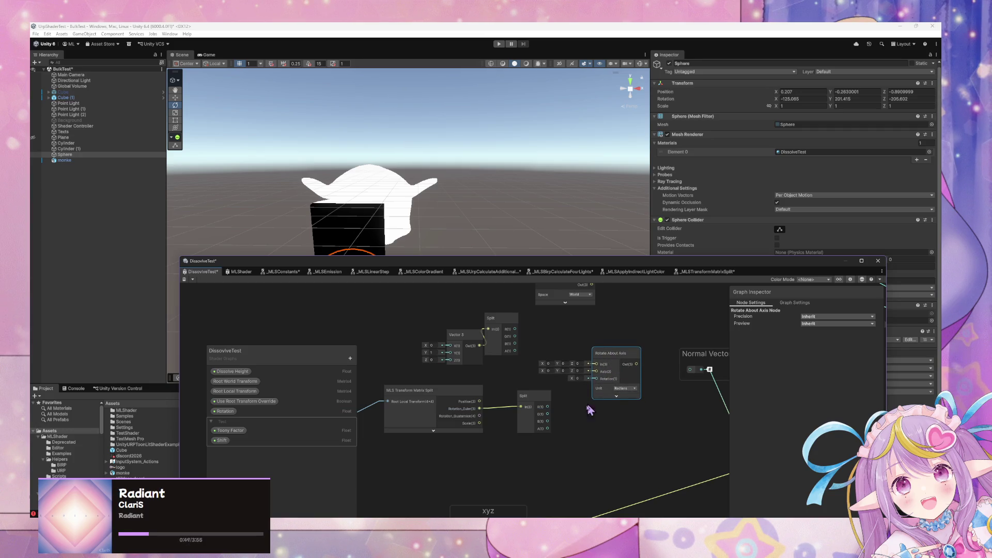
Drive its Rotation from the Euler Split's B output and set Unit to Degrees.
{"action": "mouse_move", "coordinate": [548, 422]}
{"action": "left_mouse_down"}
{"action": "mouse_move", "coordinate": [589, 393]}
{"action": "mouse_move", "coordinate": [595, 375]}
{"action": "mouse_move", "coordinate": [576, 423]}
{"action": "mouse_move", "coordinate": [594, 379]}
{"action": "mouse_move", "coordinate": [623, 377]}
{"action": "mouse_move", "coordinate": [631, 412]}
{"action": "mouse_move", "coordinate": [644, 397]}
{"action": "left_mouse_up"}
{"action": "left_click", "coordinate": [644, 443]}
{"action": "left_click", "coordinate": [647, 456]}
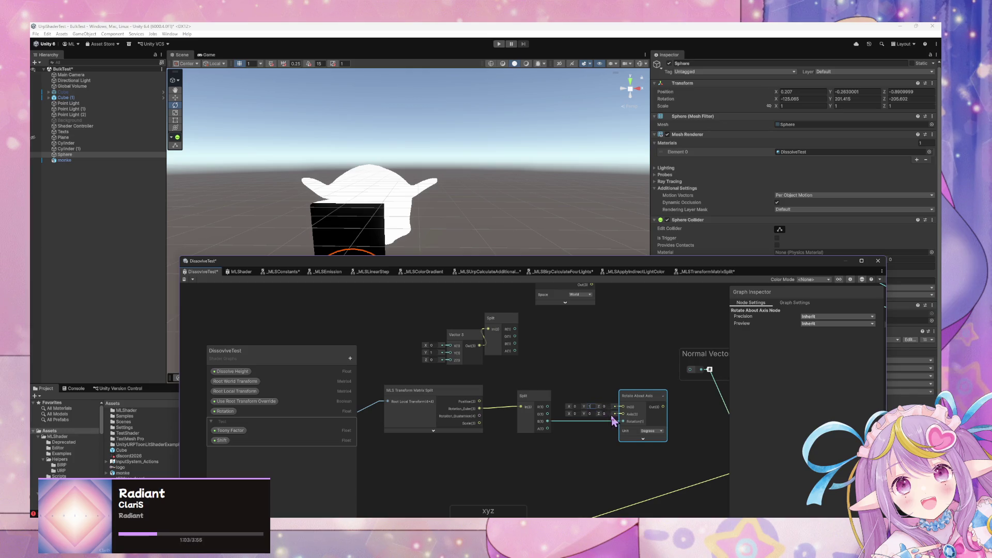
Duplicate the Rotate About Axis node, place the copy above, and drive its Rotation from Split's R.
{"action": "left_click_drag", "start_coordinate": [639, 397], "coordinate": [626, 425]}
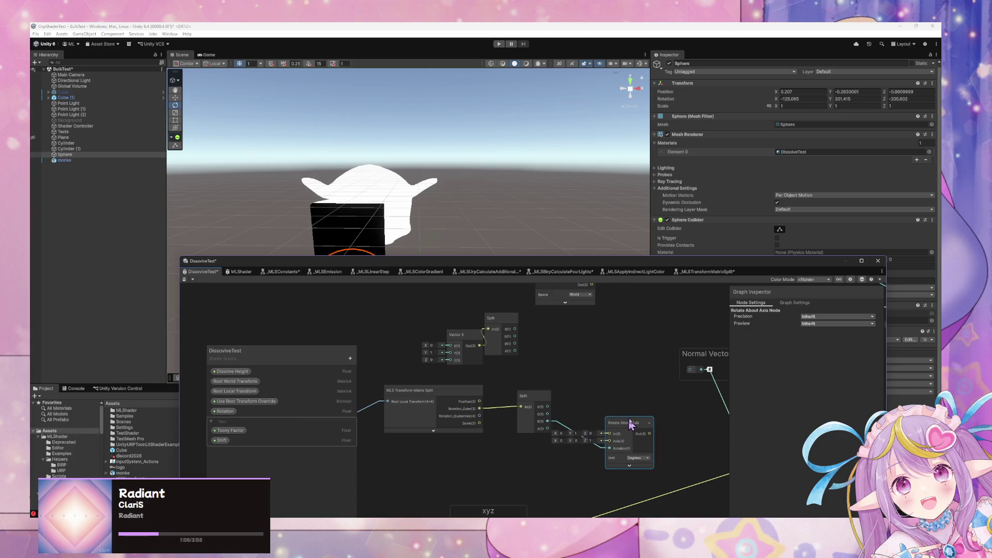
{"action": "key", "text": "ctrl+d"}
{"action": "left_click_drag", "start_coordinate": [668, 464], "coordinate": [646, 396]}
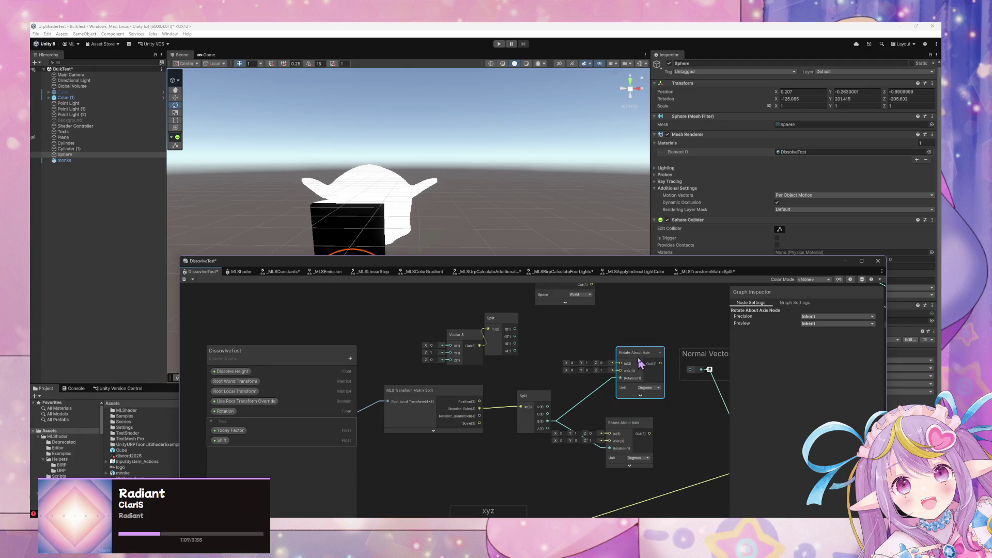
{"action": "left_click_drag", "start_coordinate": [640, 361], "coordinate": [637, 367]}
{"action": "left_click_drag", "start_coordinate": [598, 402], "coordinate": [548, 407]}
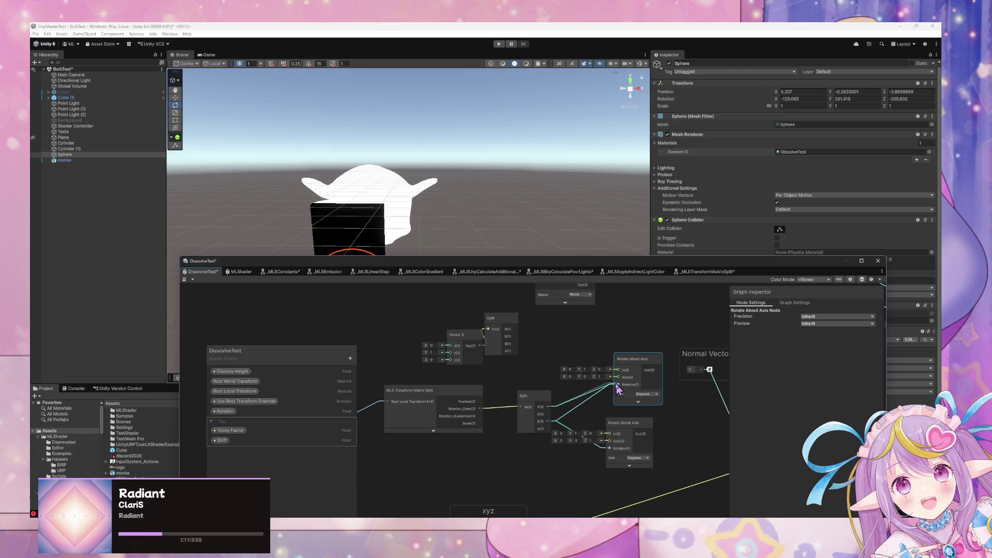
{"action": "left_click_drag", "start_coordinate": [639, 373], "coordinate": [630, 367]}
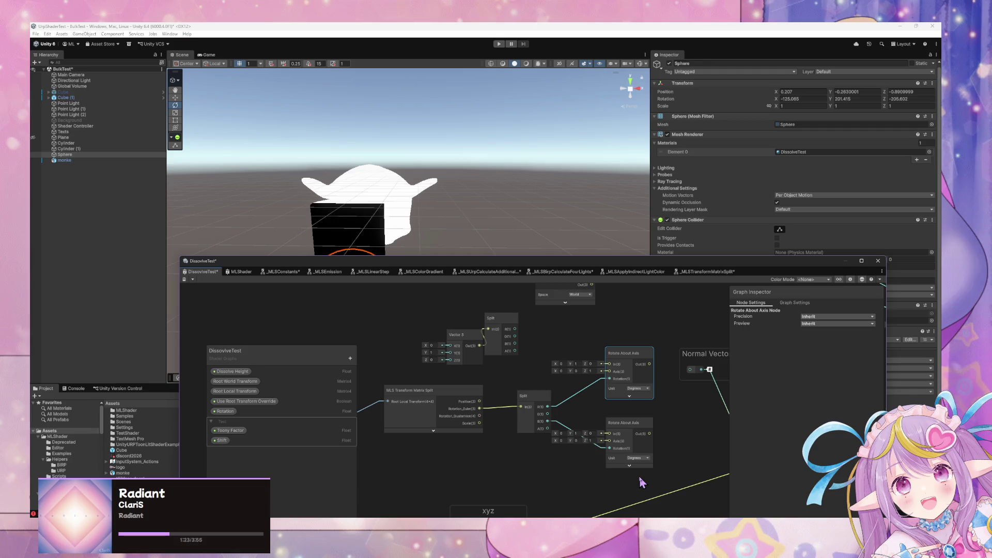
Group the lower Rotate About Axis node with Ctrl+G and title the group 'Rotate about Z'.
{"action": "left_click_drag", "start_coordinate": [651, 438], "coordinate": [629, 401]}
{"action": "left_click", "coordinate": [588, 388]}
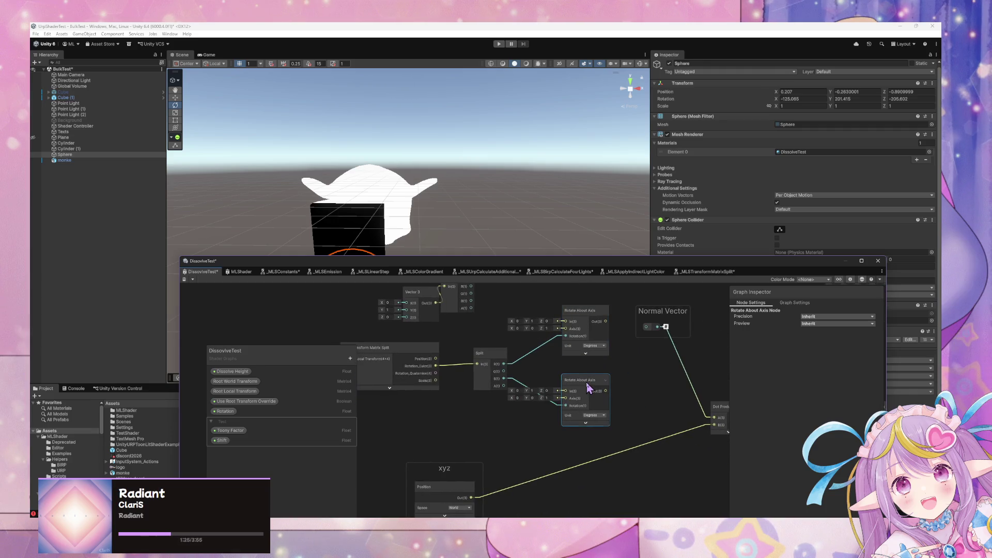
{"action": "key", "text": "ctrl+g"}
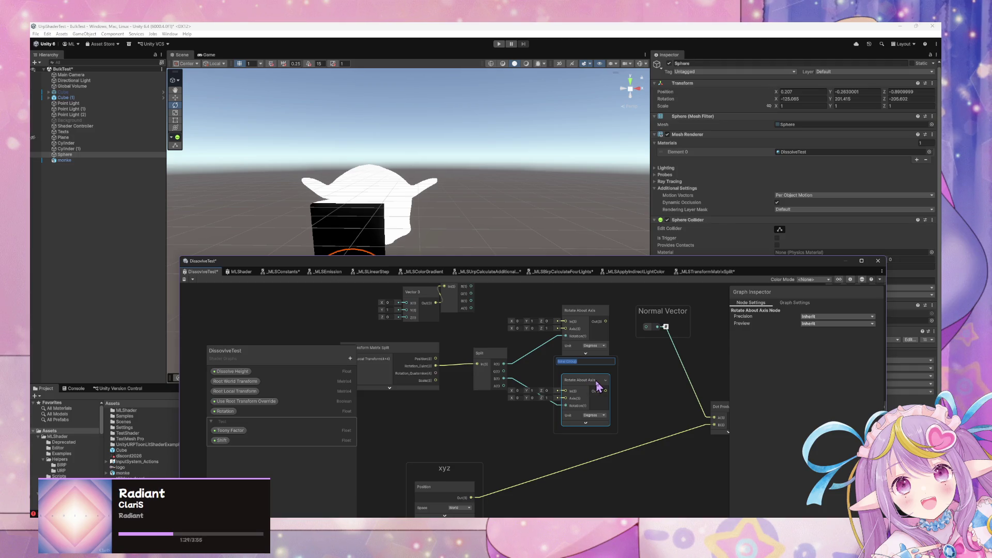
{"action": "type", "text": "Rotate about Z"}
{"action": "key", "text": "Return"}
{"action": "left_click", "coordinate": [583, 340]}
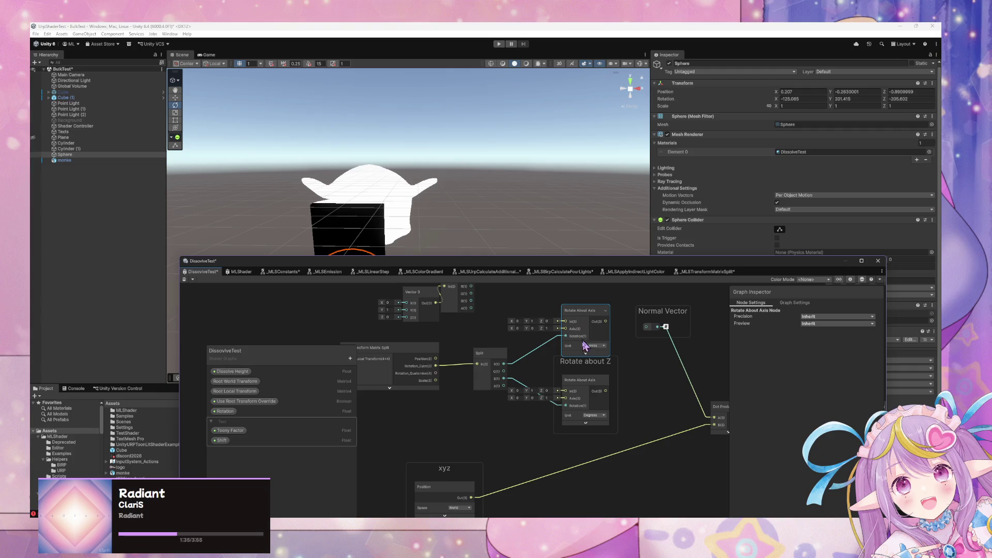
{"action": "left_click", "coordinate": [588, 364]}
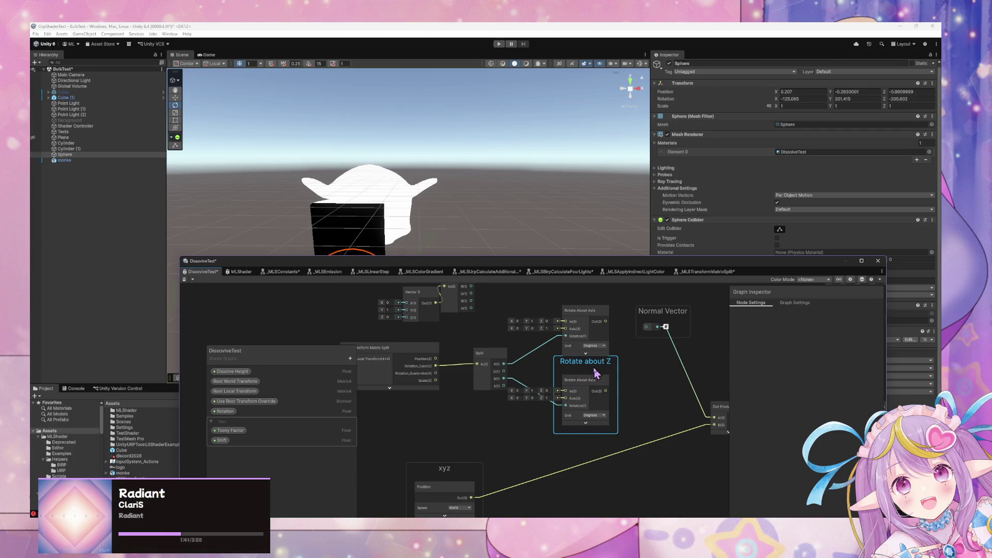
Group the upper Rotate About Axis node and title the group 'Rotate about X'.
{"action": "left_click", "coordinate": [594, 346]}
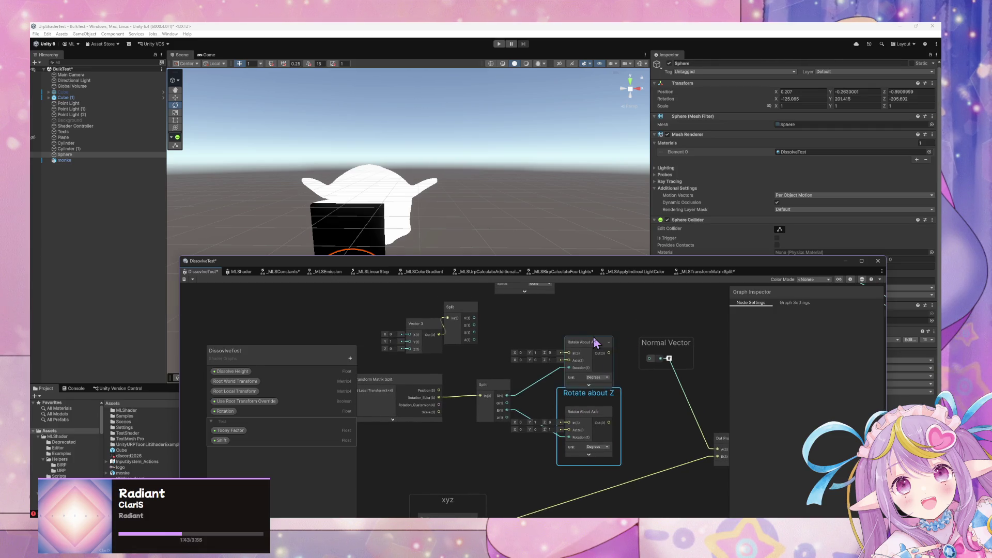
{"action": "key", "text": "ctrl+g"}
{"action": "type", "text": "Rotate"}
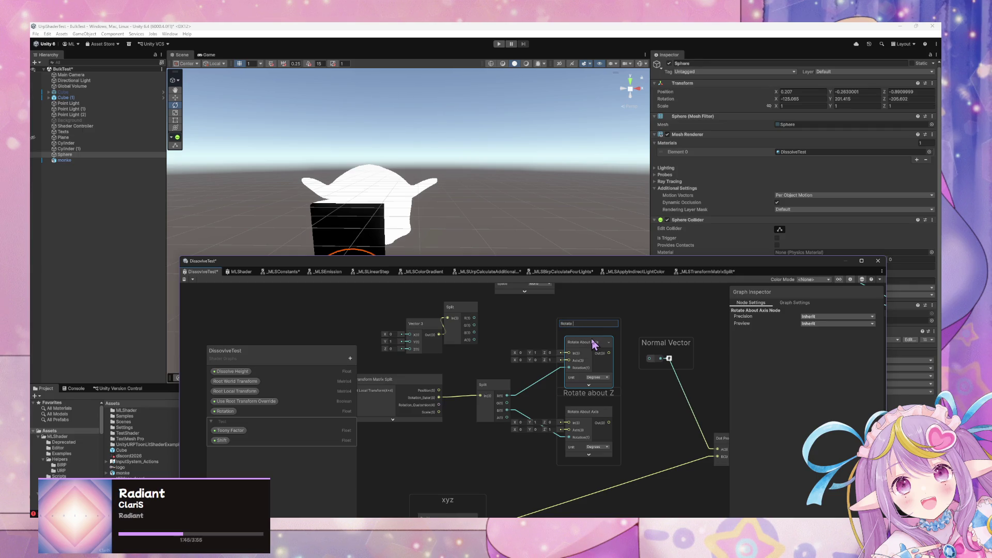
{"action": "type", "text": " X"}
{"action": "key", "text": "Return"}
Move the Rotate about Z group lower and drag its output toward Rotate about X.
{"action": "left_click", "coordinate": [613, 395]}
{"action": "left_click_drag", "start_coordinate": [612, 393], "coordinate": [611, 420]}
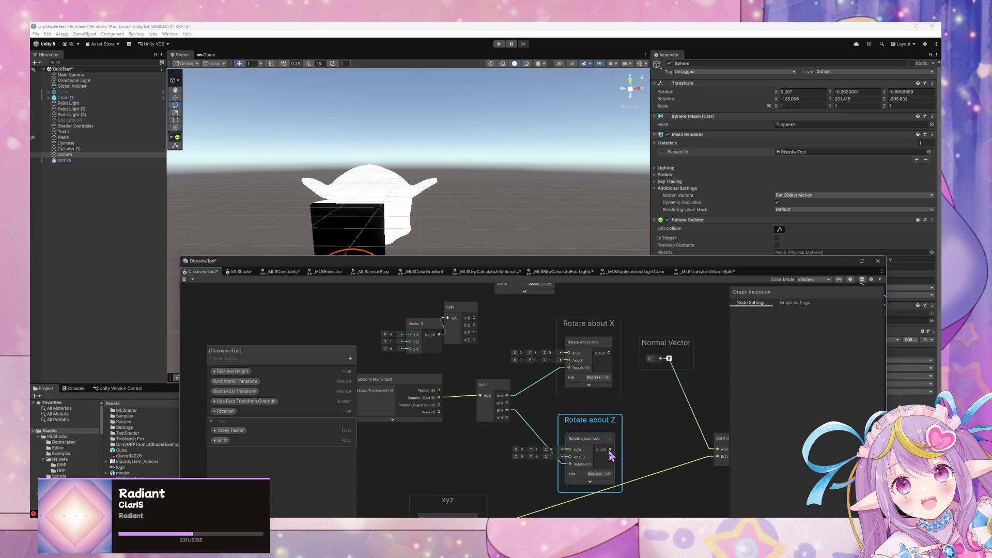
{"action": "mouse_move", "coordinate": [610, 450]}
{"action": "left_mouse_down"}
{"action": "mouse_move", "coordinate": [617, 419]}
{"action": "mouse_move", "coordinate": [568, 367]}
{"action": "left_mouse_up"}
Connect Rotate about Z Out to Rotate about X In, set axis X to 1, drive rotation from Split R.
{"action": "left_click_drag", "start_coordinate": [611, 449], "coordinate": [568, 357]}
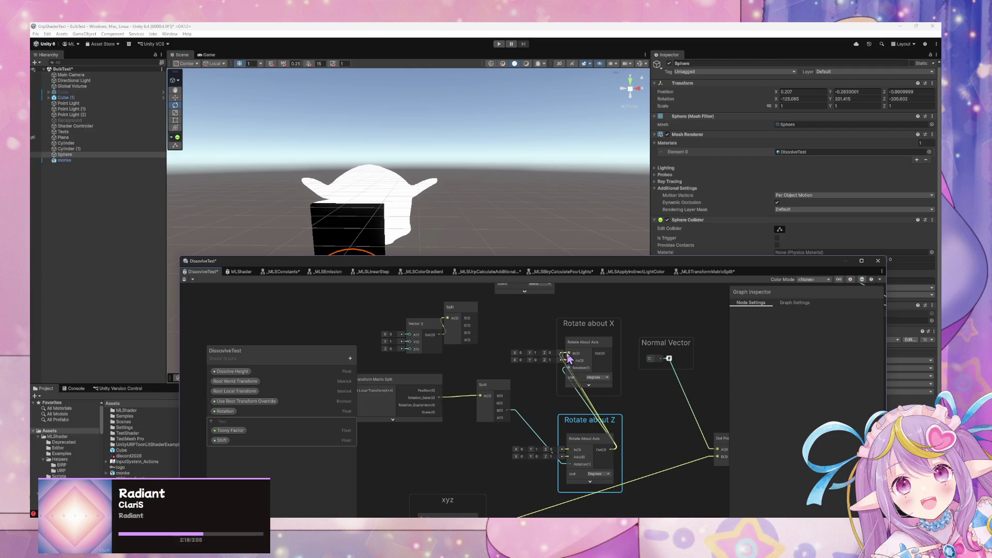
{"action": "left_click", "coordinate": [582, 399]}
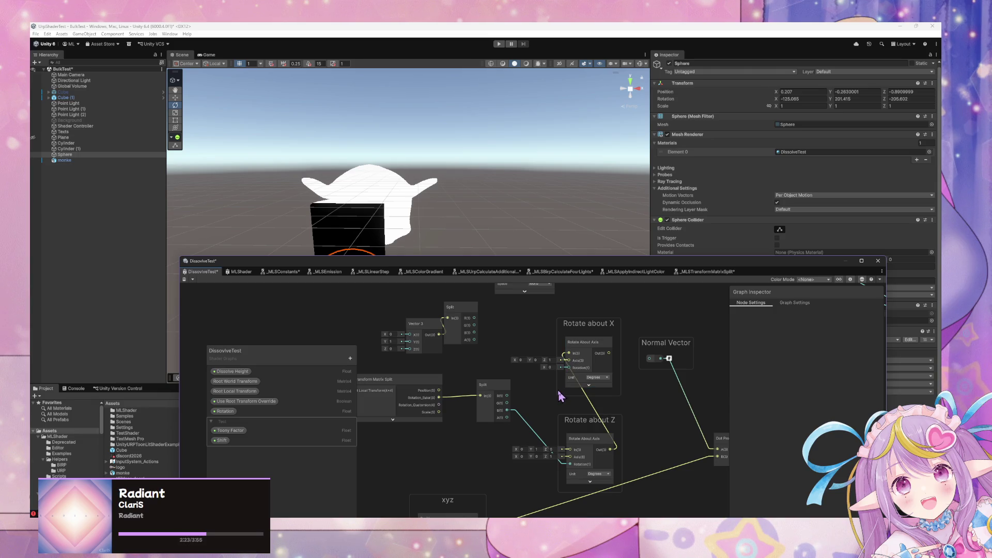
{"action": "left_click", "coordinate": [521, 359]}
{"action": "type", "text": "1"}
{"action": "left_click", "coordinate": [566, 368]}
{"action": "left_click", "coordinate": [551, 359]}
{"action": "left_click_drag", "start_coordinate": [507, 395], "coordinate": [568, 368]}
Rearrange the Normal Vector node and the Rotate about X and Z groups.
{"action": "left_click_drag", "start_coordinate": [670, 352], "coordinate": [726, 348]}
{"action": "left_click_drag", "start_coordinate": [586, 324], "coordinate": [654, 340]}
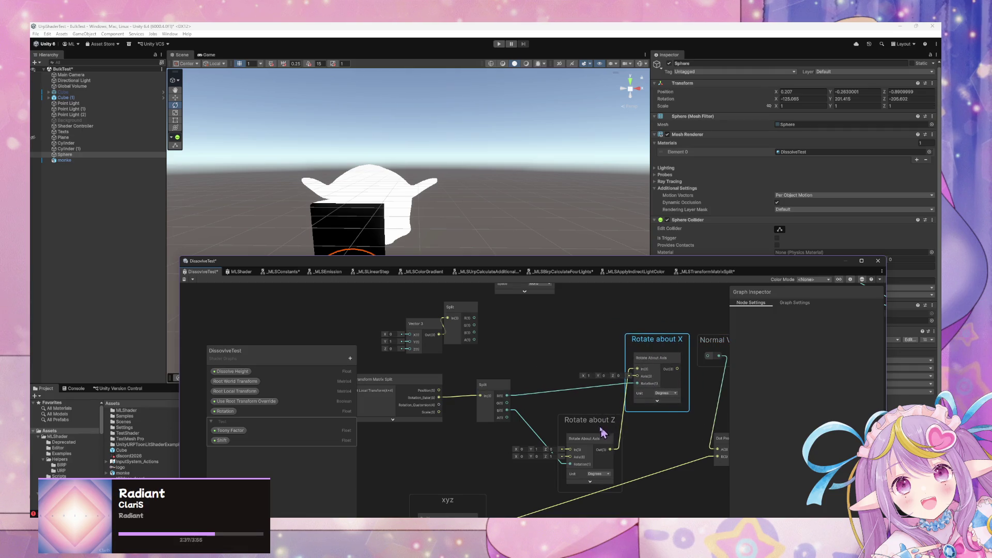
{"action": "left_click_drag", "start_coordinate": [603, 432], "coordinate": [593, 418]}
{"action": "left_click_drag", "start_coordinate": [654, 333], "coordinate": [648, 342]}
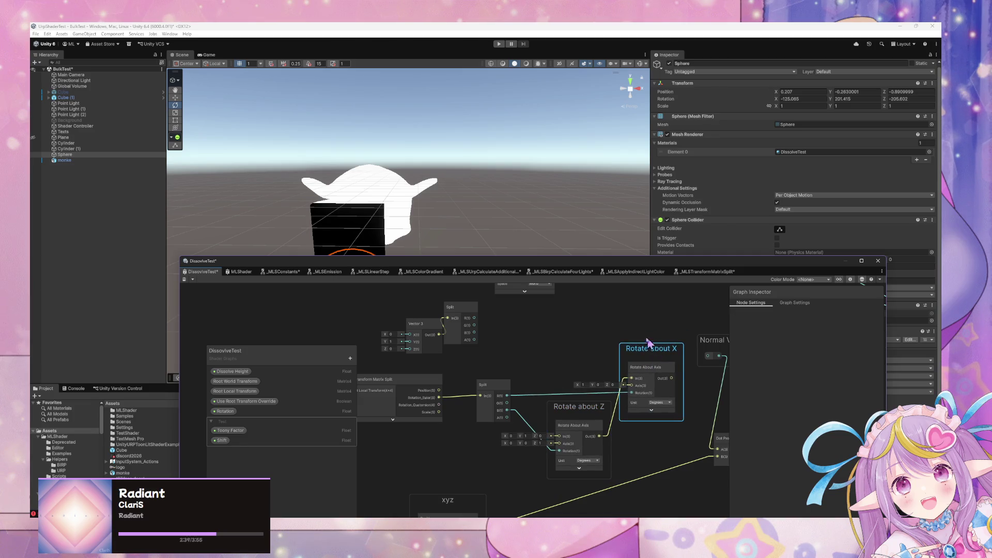
{"action": "mouse_move", "coordinate": [719, 349]}
{"action": "left_mouse_down"}
{"action": "mouse_move", "coordinate": [615, 344]}
{"action": "mouse_move", "coordinate": [730, 388]}
{"action": "mouse_move", "coordinate": [747, 407]}
{"action": "left_mouse_up"}
{"action": "mouse_move", "coordinate": [581, 348]}
{"action": "left_mouse_down"}
{"action": "mouse_move", "coordinate": [569, 340]}
{"action": "mouse_move", "coordinate": [636, 326]}
{"action": "mouse_move", "coordinate": [655, 395]}
{"action": "left_mouse_up"}
Duplicate Rotate about X as 'Rotate about Y', fed by X's Out and Split's G.
{"action": "key", "text": "ctrl+d"}
{"action": "left_click", "coordinate": [632, 344]}
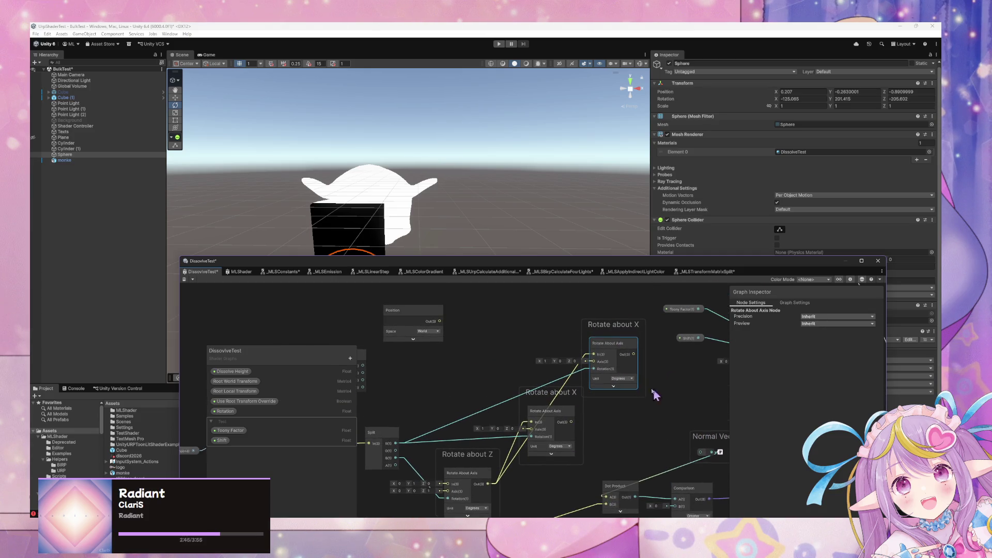
{"action": "double_click", "coordinate": [637, 325]}
{"action": "type", "text": "Y"}
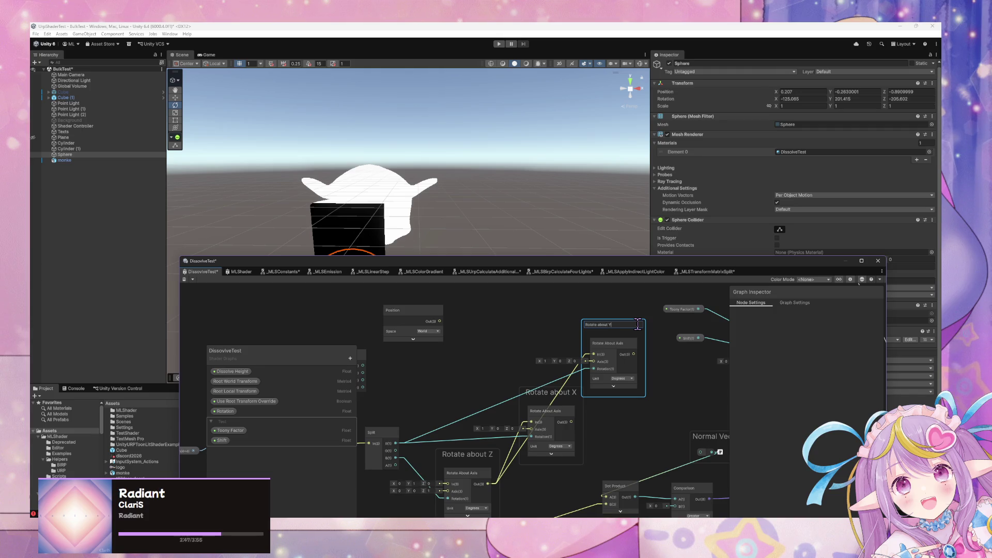
{"action": "key", "text": "Return"}
{"action": "left_click_drag", "start_coordinate": [572, 423], "coordinate": [593, 355]}
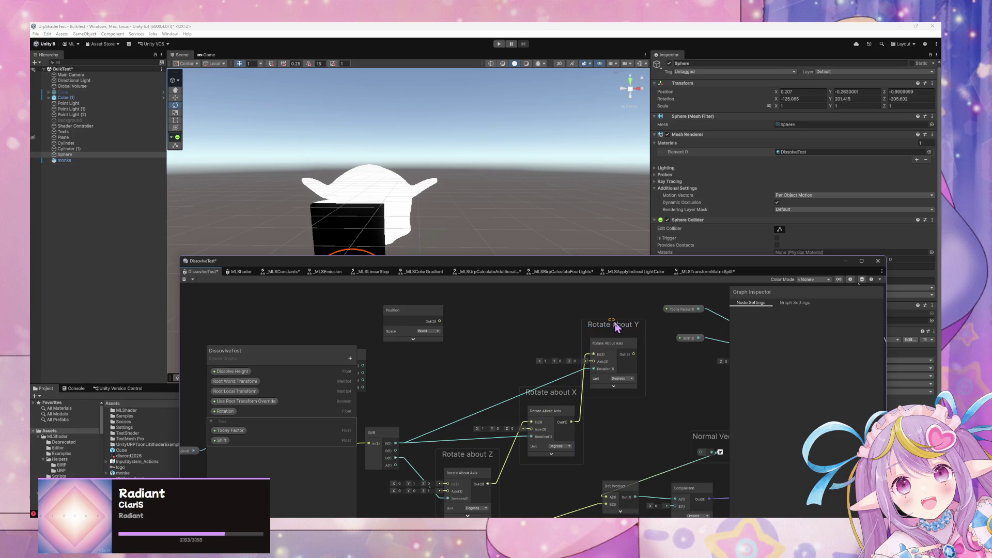
{"action": "left_click_drag", "start_coordinate": [397, 451], "coordinate": [595, 370]}
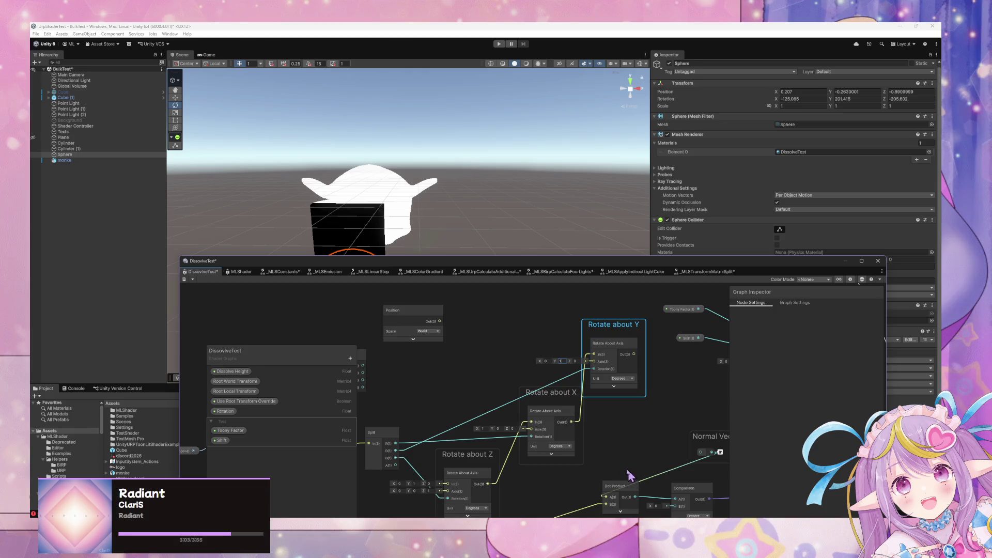
{"action": "left_click_drag", "start_coordinate": [548, 395], "coordinate": [538, 404]}
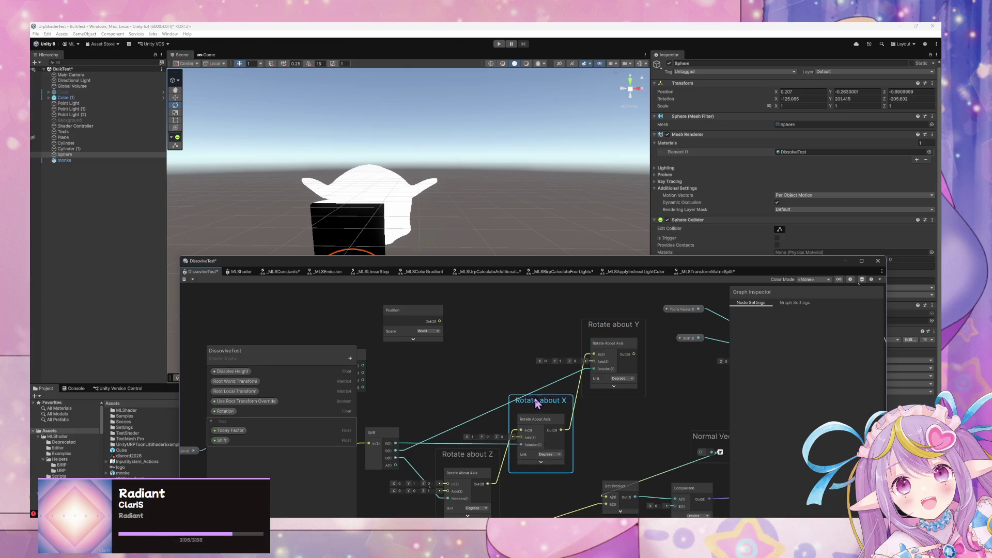
{"action": "left_click", "coordinate": [607, 328]}
{"action": "left_click_drag", "start_coordinate": [458, 380], "coordinate": [666, 324]}
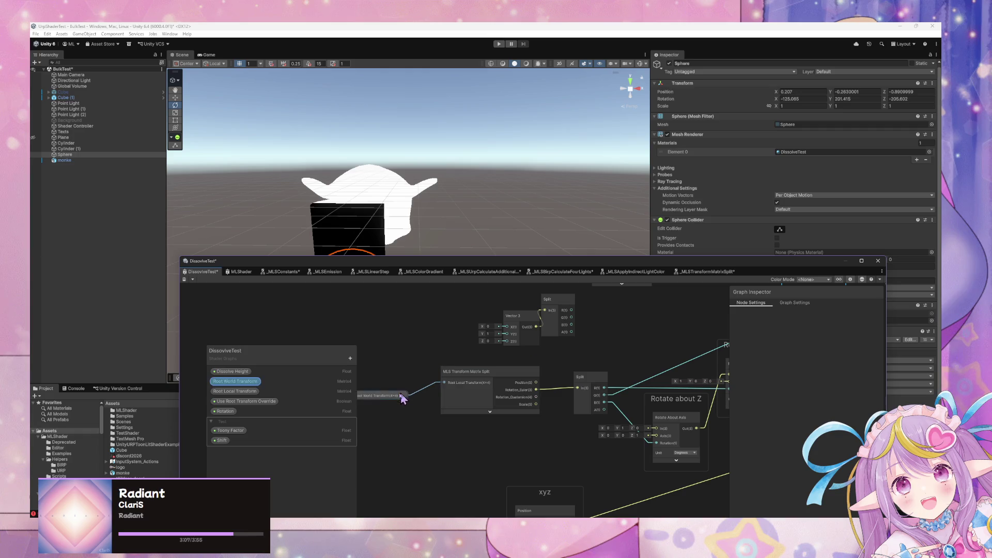
{"action": "left_click", "coordinate": [378, 384]}
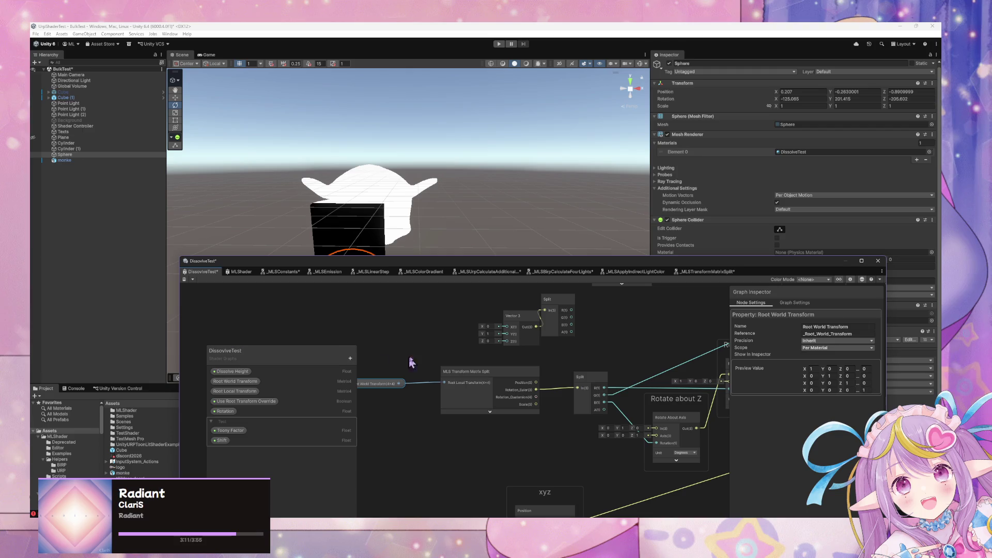
{"action": "key", "text": "a"}
{"action": "mouse_move", "coordinate": [619, 374]}
{"action": "left_mouse_down"}
{"action": "mouse_move", "coordinate": [526, 393]}
{"action": "mouse_move", "coordinate": [505, 410]}
{"action": "left_mouse_up"}
{"action": "left_click", "coordinate": [589, 379]}
{"action": "mouse_move", "coordinate": [589, 379]}
{"action": "left_mouse_down"}
{"action": "mouse_move", "coordinate": [501, 317]}
{"action": "mouse_move", "coordinate": [600, 379]}
{"action": "mouse_move", "coordinate": [468, 304]}
{"action": "left_mouse_up"}
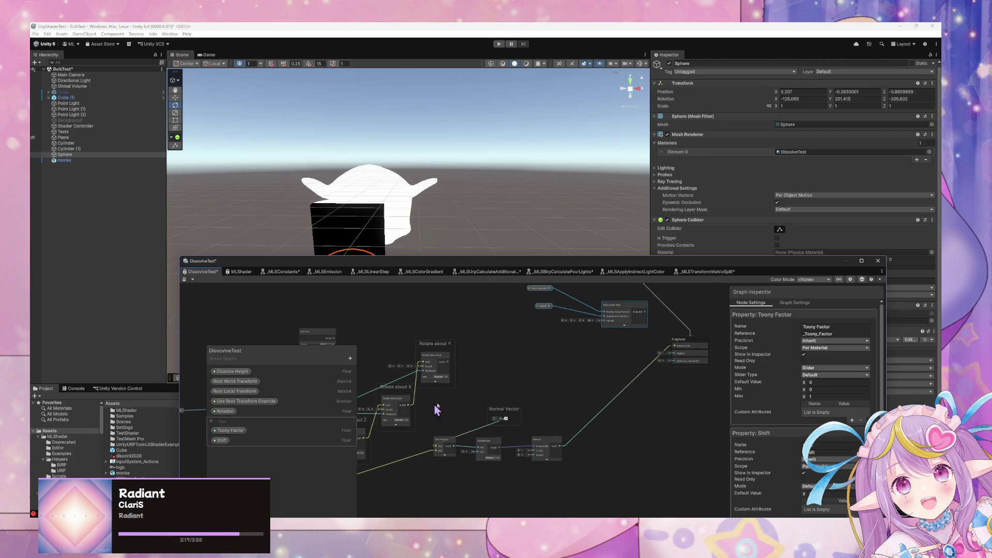
{"action": "left_click_drag", "start_coordinate": [438, 405], "coordinate": [616, 405]}
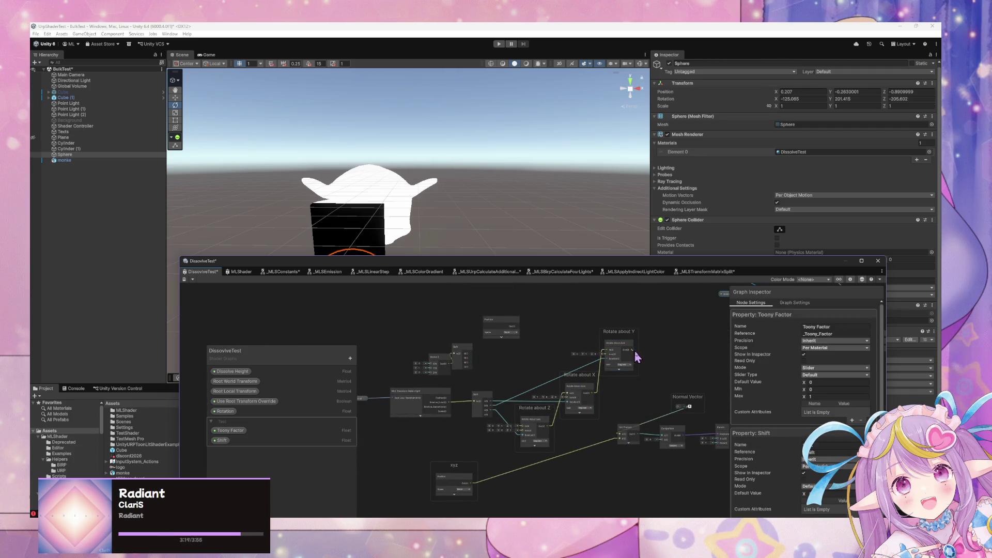
Add a Preview node beside Rotate about Y, collapse it, and rename it 'Normal Vector'.
{"action": "key", "text": "space"}
{"action": "type", "text": "preview"}
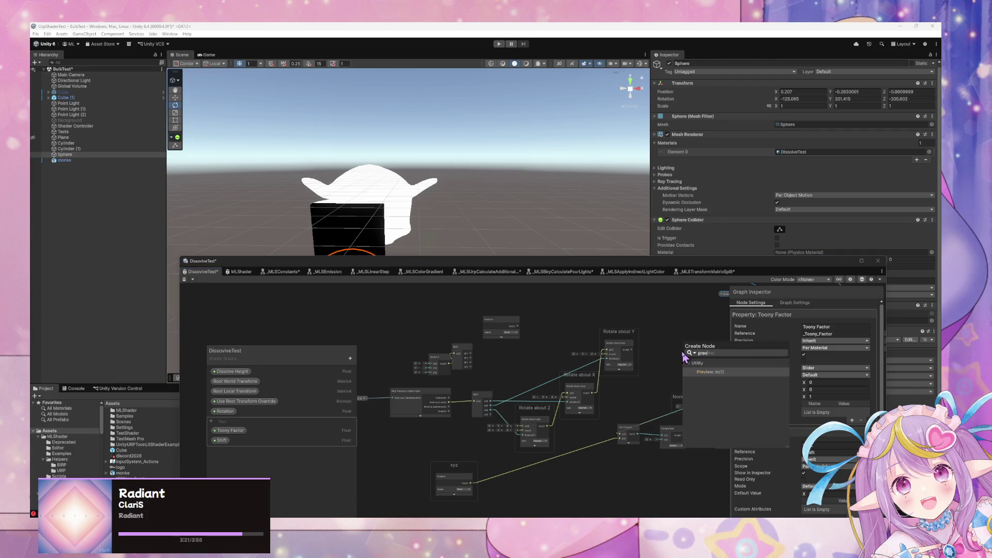
{"action": "key", "text": "Return"}
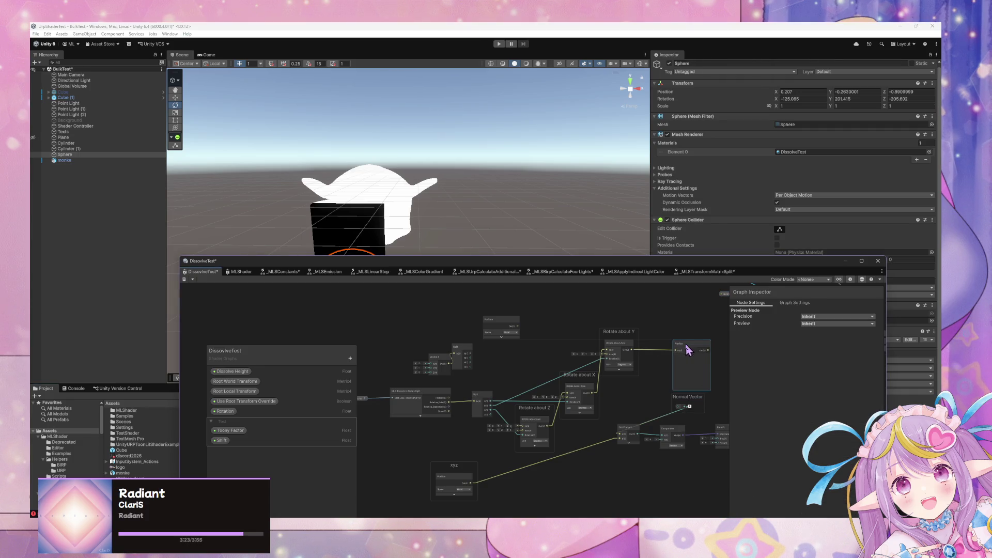
{"action": "left_click_drag", "start_coordinate": [698, 371], "coordinate": [692, 362]}
{"action": "left_click", "coordinate": [691, 355]}
{"action": "key", "text": "F2"}
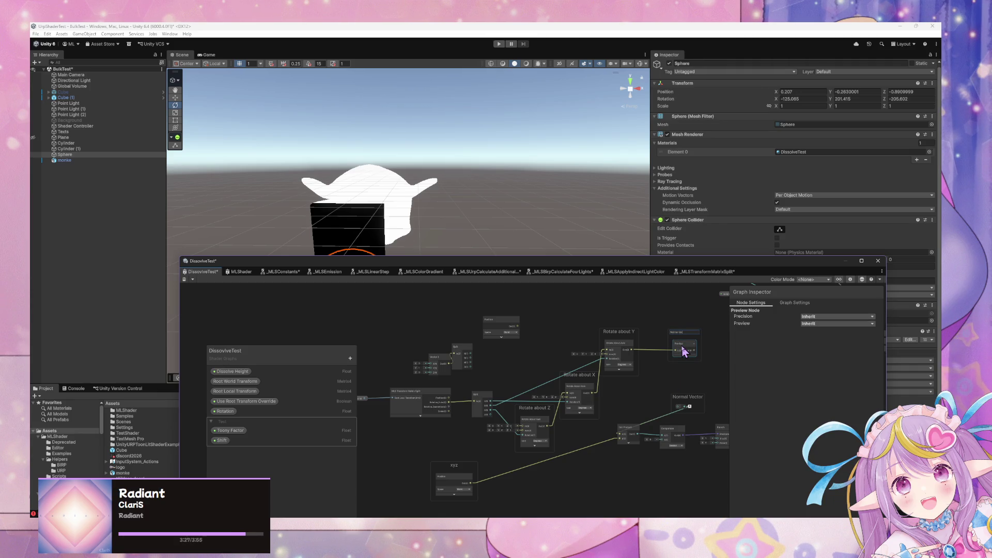
{"action": "key", "text": "Return"}
Delete the Position, Vector 3 and Split nodes.
{"action": "left_click_drag", "start_coordinate": [509, 376], "coordinate": [408, 336]}
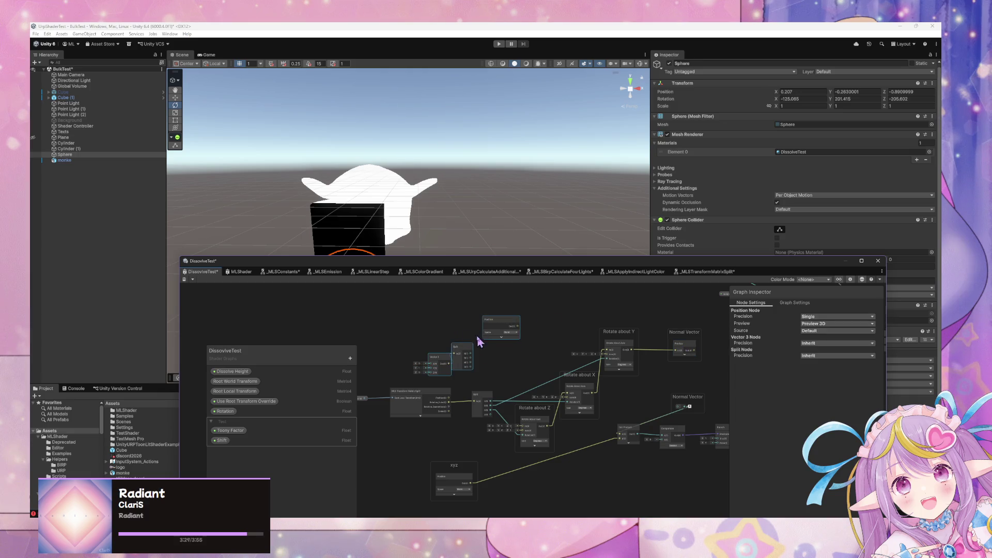
{"action": "key", "text": "Delete"}
{"action": "mouse_move", "coordinate": [557, 349]}
{"action": "left_mouse_down"}
{"action": "mouse_move", "coordinate": [469, 332]}
{"action": "mouse_move", "coordinate": [571, 376]}
{"action": "mouse_move", "coordinate": [531, 425]}
{"action": "left_mouse_up"}
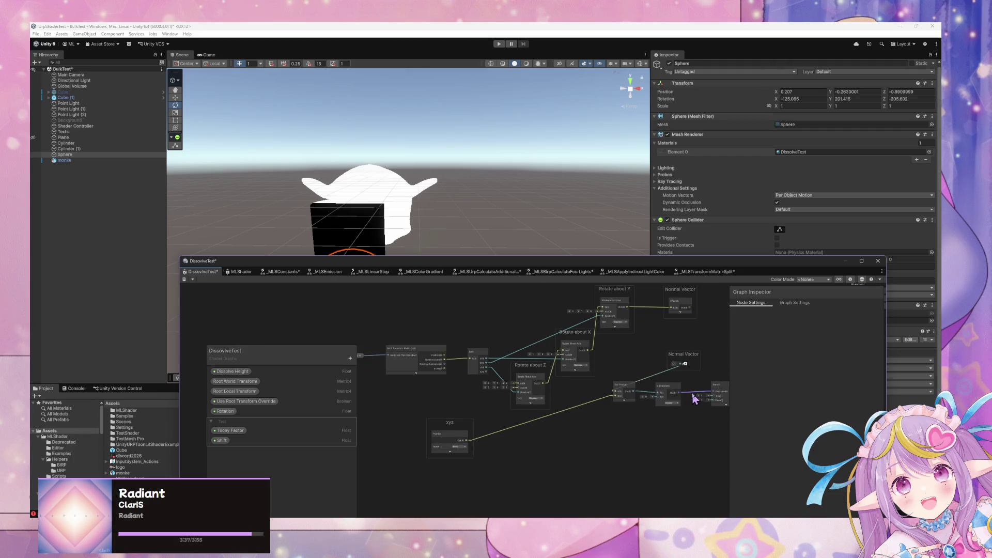
{"action": "left_click_drag", "start_coordinate": [694, 397], "coordinate": [618, 478]}
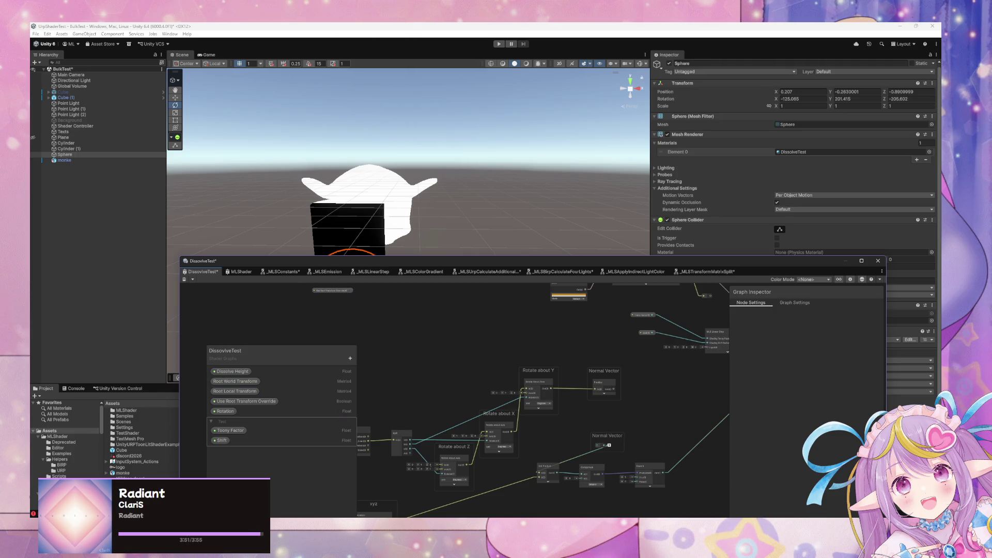
Add a Subtract node and place it beside the Normal Vector preview.
{"action": "key", "text": "space"}
{"action": "type", "text": "sul"}
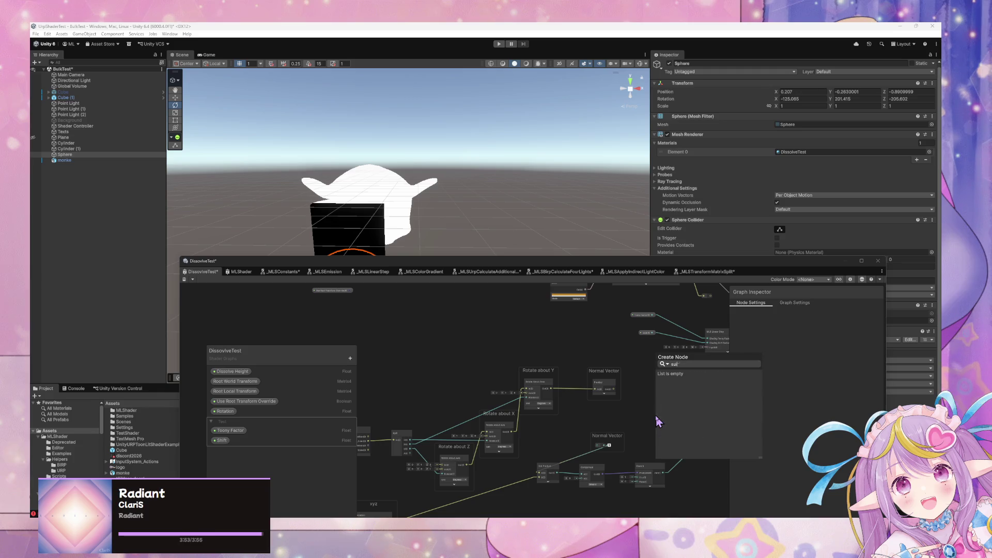
{"action": "key", "text": "BackSpace"}
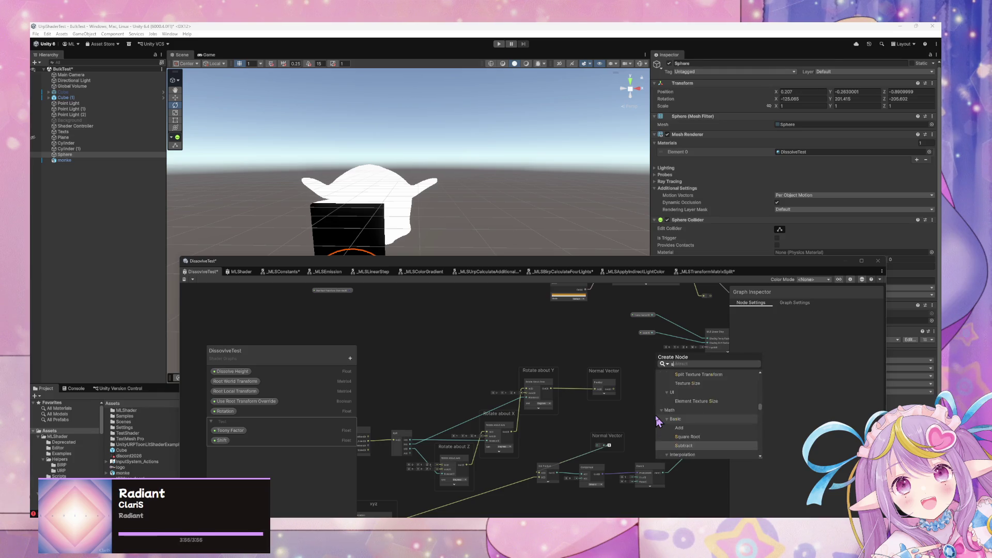
{"action": "type", "text": "ubt"}
{"action": "key", "text": "Return"}
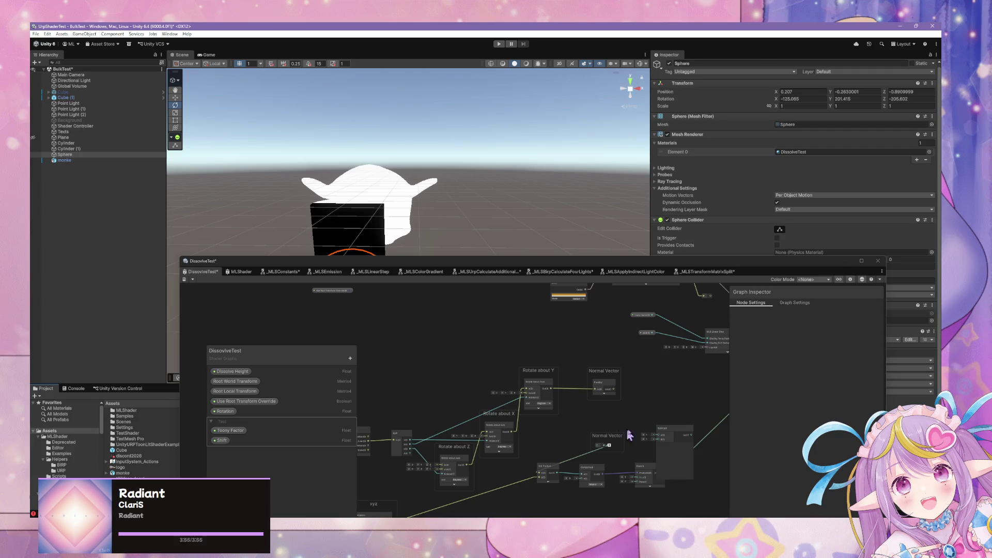
{"action": "left_click_drag", "start_coordinate": [674, 439], "coordinate": [665, 394]}
Rearrange the Split and transform-matrix split nodes and surrounding node blocks.
{"action": "left_click_drag", "start_coordinate": [579, 433], "coordinate": [595, 405]}
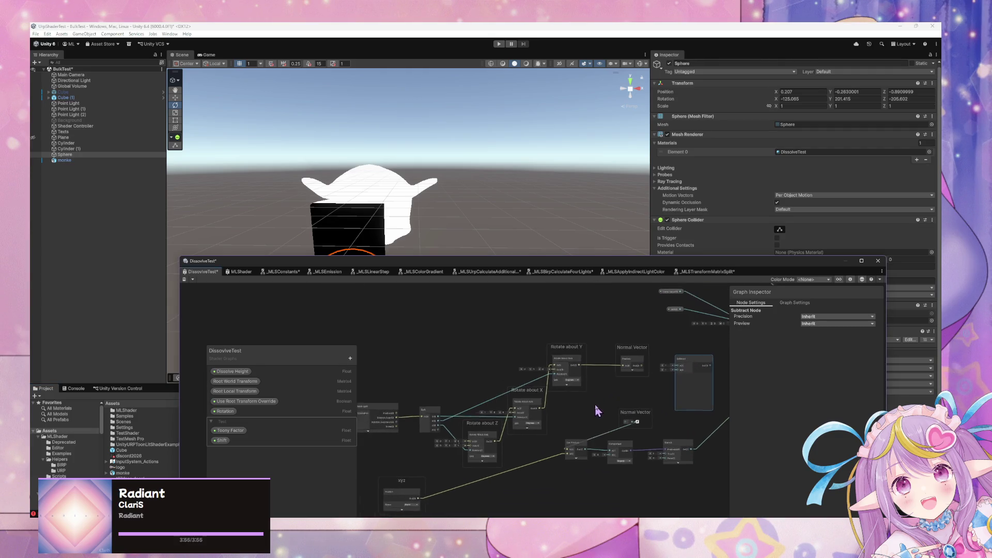
{"action": "left_click", "coordinate": [433, 395]}
{"action": "mouse_move", "coordinate": [433, 394]}
{"action": "left_mouse_down"}
{"action": "mouse_move", "coordinate": [434, 412]}
{"action": "mouse_move", "coordinate": [385, 363]}
{"action": "left_mouse_up"}
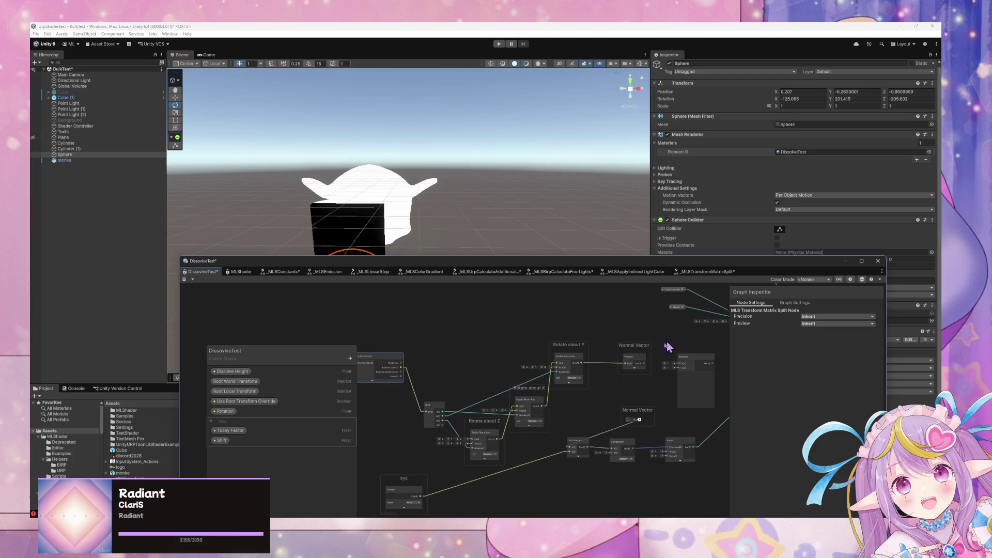
{"action": "scroll", "coordinate": [669, 347], "scroll_direction": "down", "scroll_amount": 3}
{"action": "left_click_drag", "start_coordinate": [669, 347], "coordinate": [553, 398]}
{"action": "left_click_drag", "start_coordinate": [629, 403], "coordinate": [416, 290]}
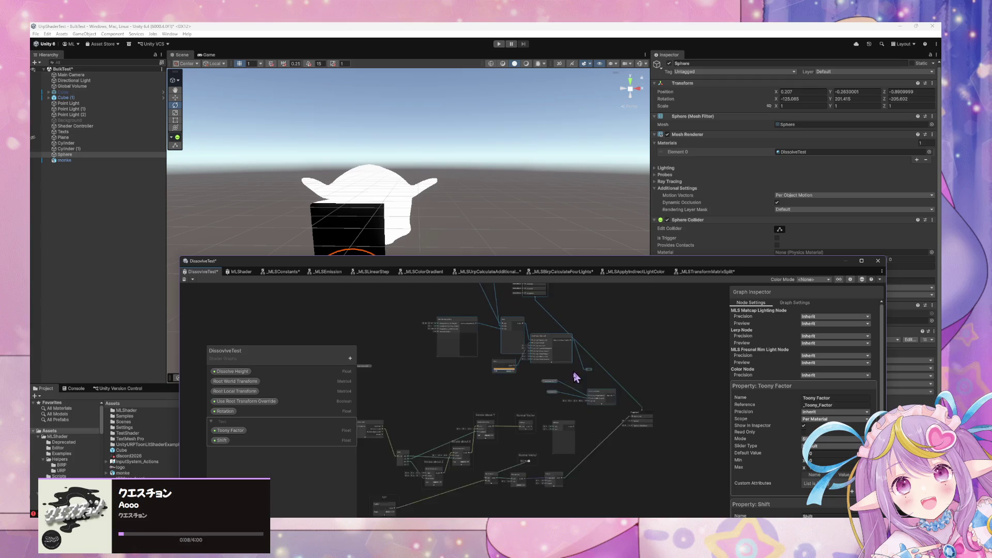
Move the Subtract node higher up near the Normal Vector preview.
{"action": "mouse_move", "coordinate": [587, 385]}
{"action": "left_mouse_down"}
{"action": "mouse_move", "coordinate": [581, 403]}
{"action": "mouse_move", "coordinate": [380, 276]}
{"action": "left_mouse_up"}
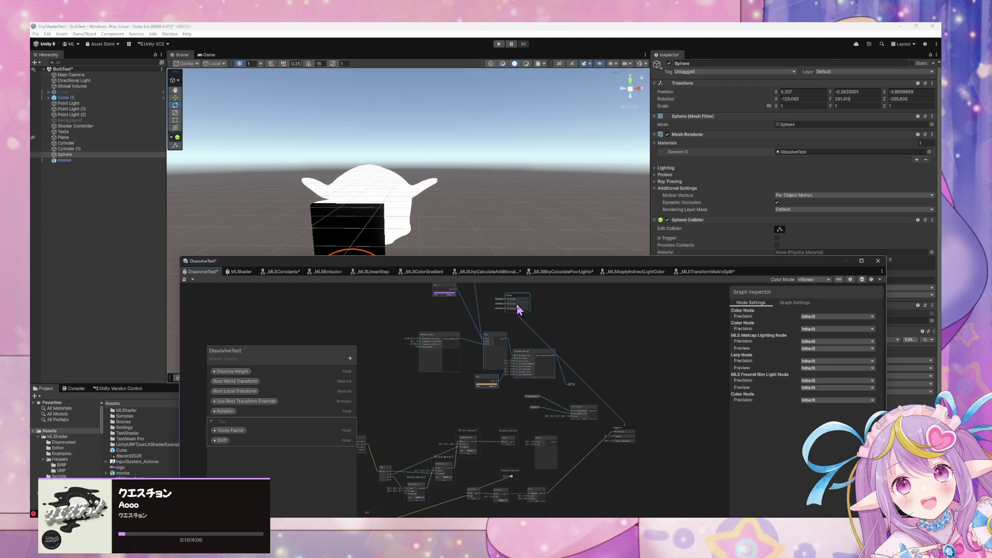
{"action": "mouse_move", "coordinate": [519, 309]}
{"action": "left_mouse_down"}
{"action": "mouse_move", "coordinate": [572, 436]}
{"action": "mouse_move", "coordinate": [609, 337]}
{"action": "mouse_move", "coordinate": [626, 359]}
{"action": "mouse_move", "coordinate": [529, 398]}
{"action": "mouse_move", "coordinate": [626, 372]}
{"action": "left_mouse_up"}
{"action": "scroll", "coordinate": [625, 359], "scroll_direction": "up", "scroll_amount": 2}
{"action": "left_click", "coordinate": [549, 326]}
{"action": "scroll", "coordinate": [612, 406], "scroll_direction": "up", "scroll_amount": 2}
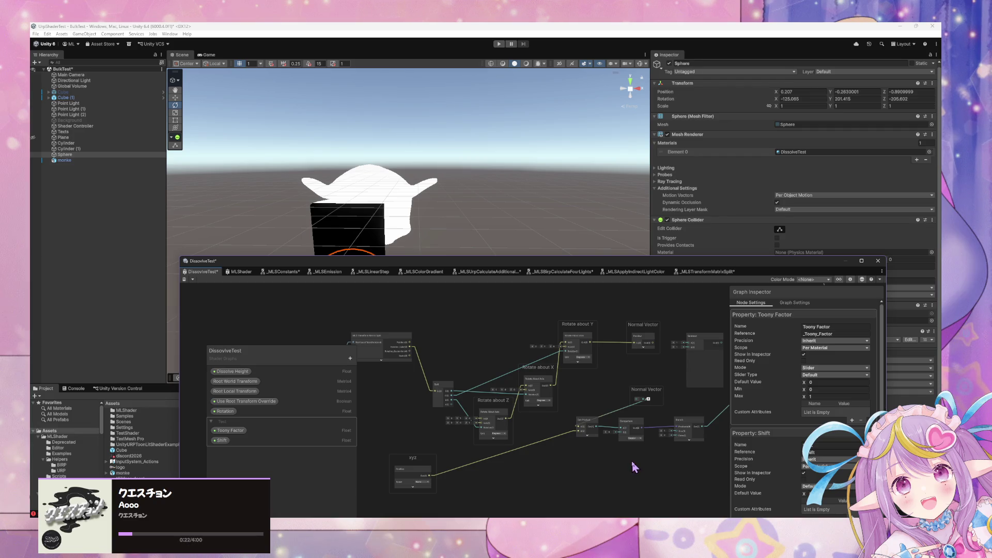
{"action": "mouse_move", "coordinate": [631, 457]}
{"action": "left_mouse_down"}
{"action": "mouse_move", "coordinate": [616, 439]}
{"action": "mouse_move", "coordinate": [548, 511]}
{"action": "left_mouse_up"}
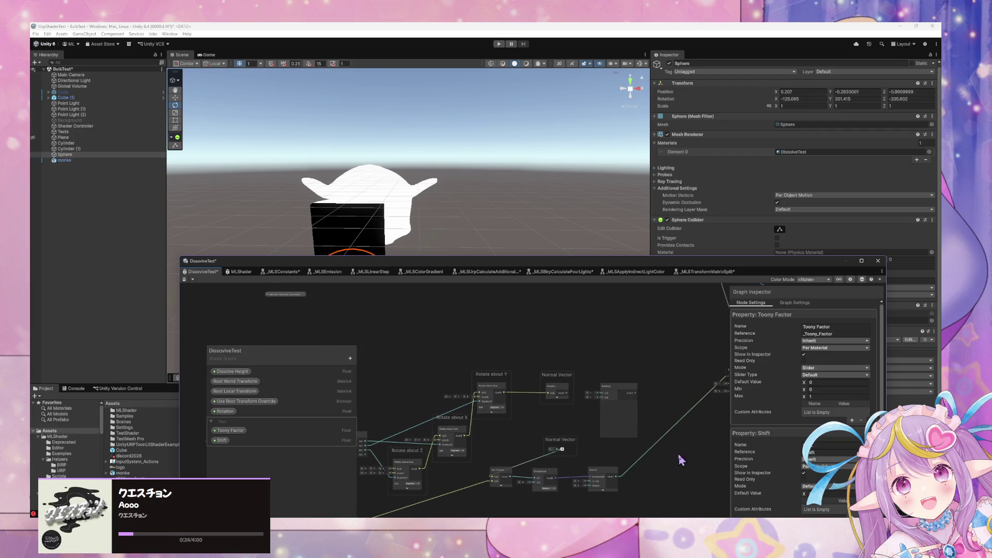
{"action": "left_click_drag", "start_coordinate": [624, 395], "coordinate": [612, 336]}
{"action": "left_click_drag", "start_coordinate": [574, 422], "coordinate": [593, 412]}
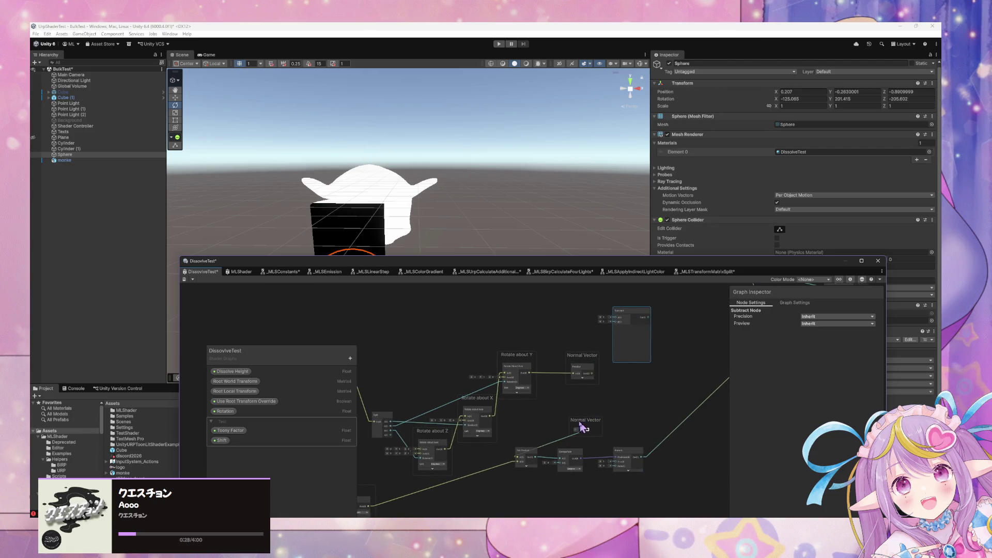
Delete the Position node and its now-empty xyz group.
{"action": "left_click_drag", "start_coordinate": [562, 467], "coordinate": [594, 438]}
{"action": "left_click_drag", "start_coordinate": [417, 474], "coordinate": [453, 490]}
{"action": "key", "text": "Delete"}
{"action": "key", "text": "Delete"}
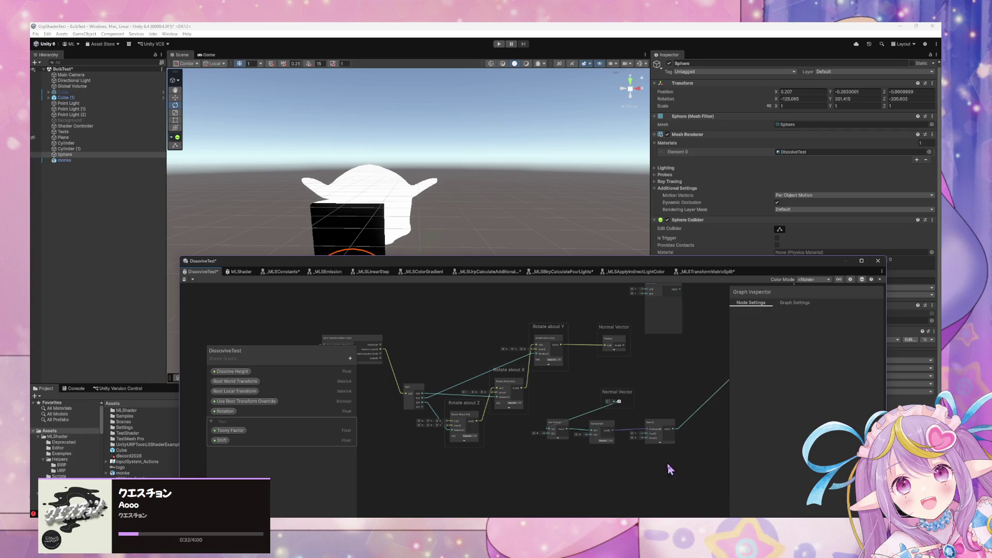
{"action": "key", "text": "Delete"}
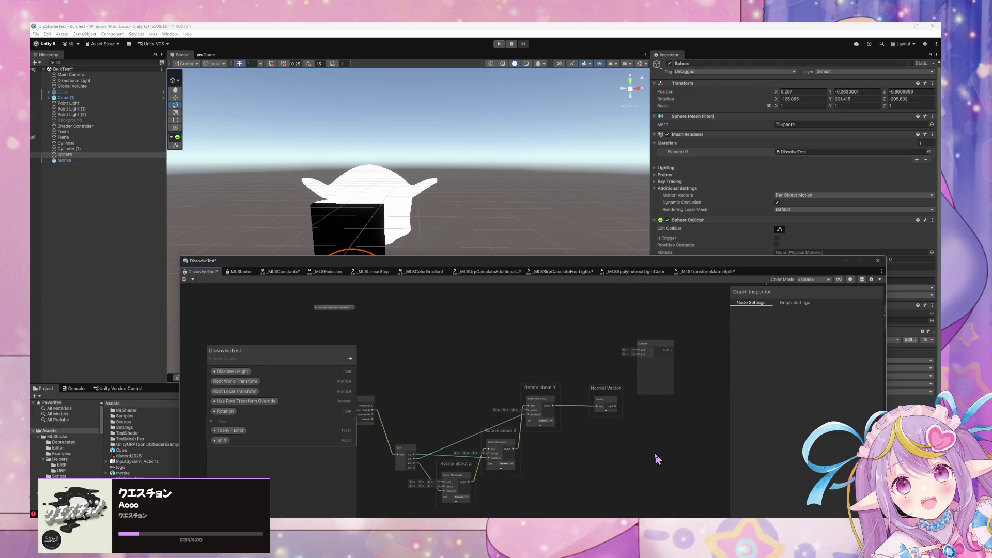
Remove the lower Normal Vector comparison chain and add a Position node.
{"action": "left_click_drag", "start_coordinate": [664, 397], "coordinate": [655, 459]}
{"action": "key", "text": "space"}
{"action": "type", "text": "world"}
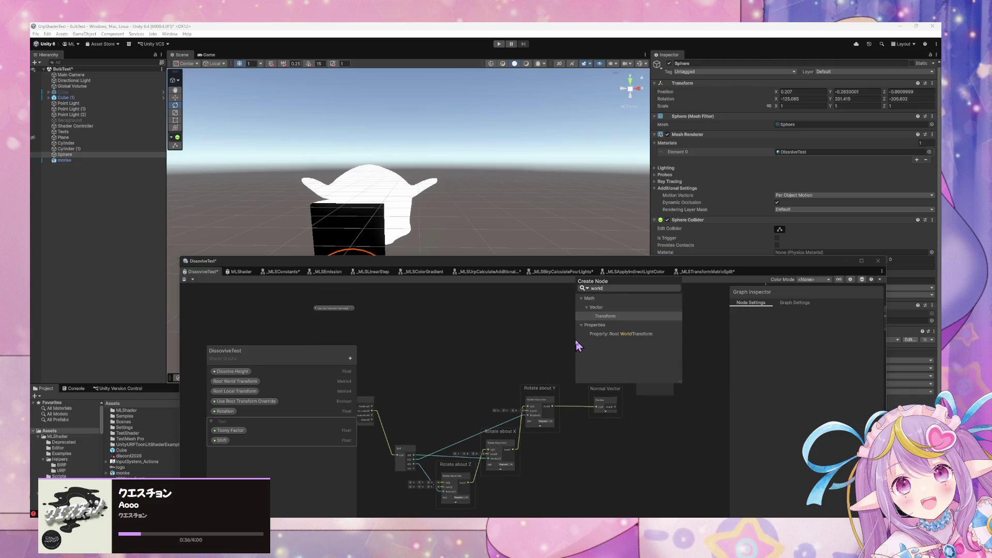
{"action": "key", "text": "BackSpace"}
{"action": "key", "text": "BackSpace"}
{"action": "key", "text": "BackSpace"}
{"action": "type", "text": "positio"}
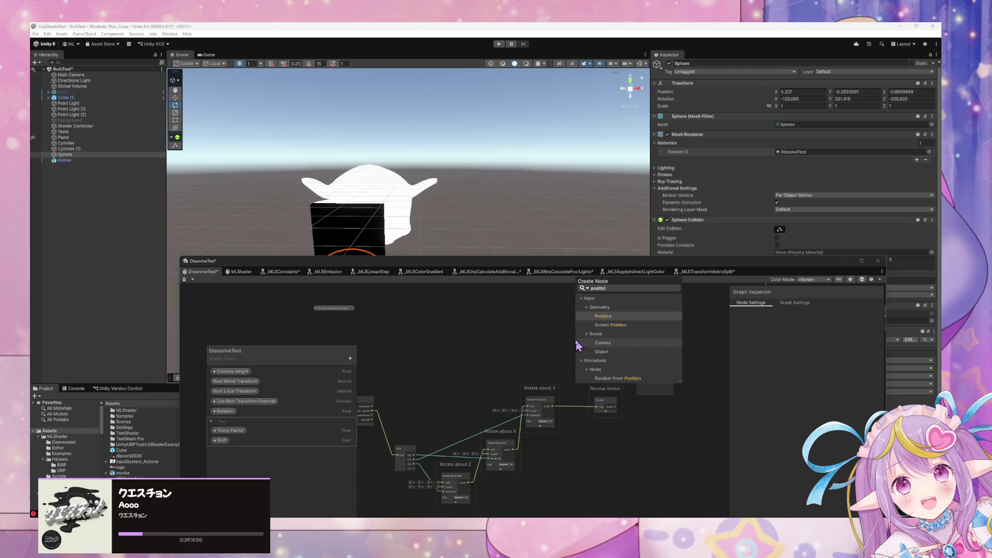
{"action": "key", "text": "Return"}
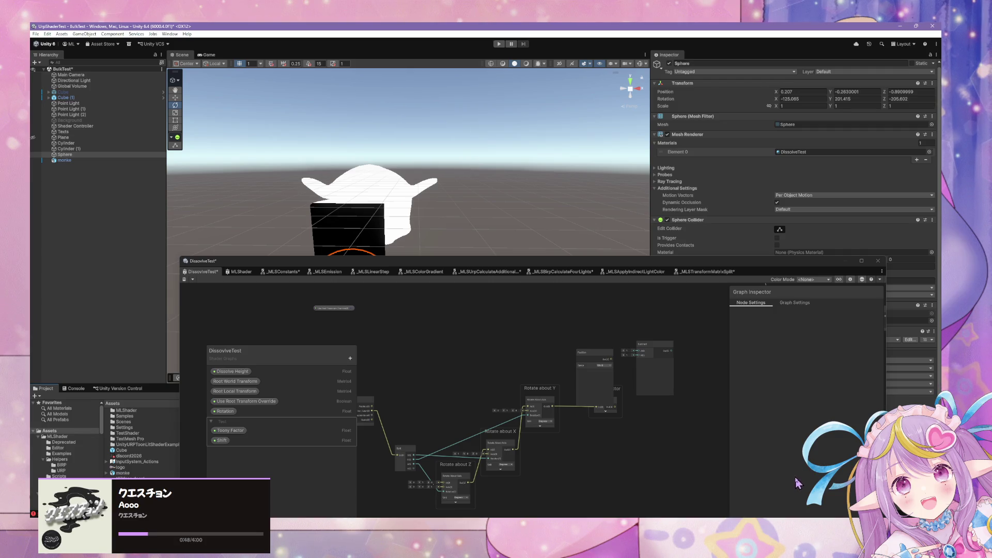
Wire the Position node's Out into Subtract's A input and collapse its preview.
{"action": "scroll", "coordinate": [661, 409], "scroll_direction": "up", "scroll_amount": 3}
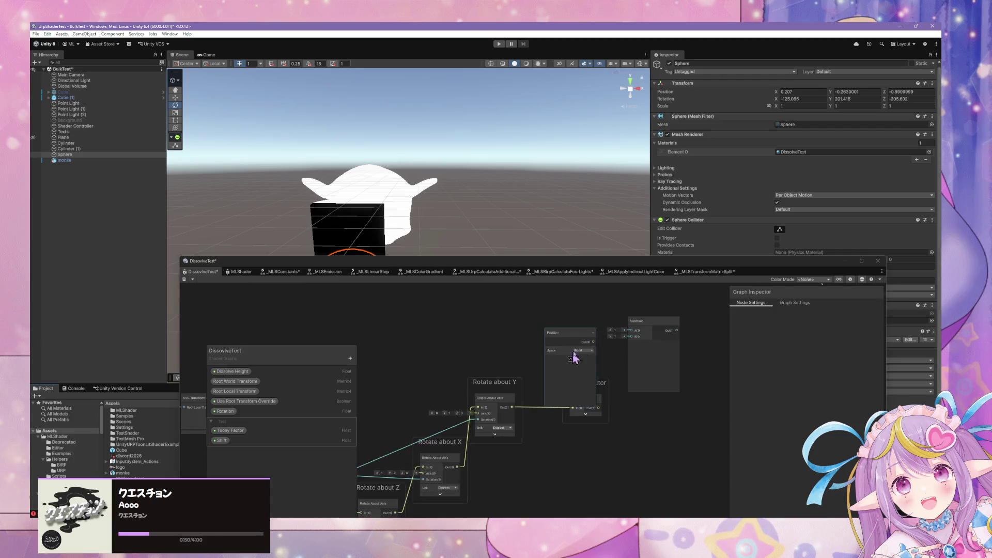
{"action": "mouse_move", "coordinate": [593, 342]}
{"action": "left_mouse_down"}
{"action": "mouse_move", "coordinate": [639, 328]}
{"action": "mouse_move", "coordinate": [569, 334]}
{"action": "left_mouse_up"}
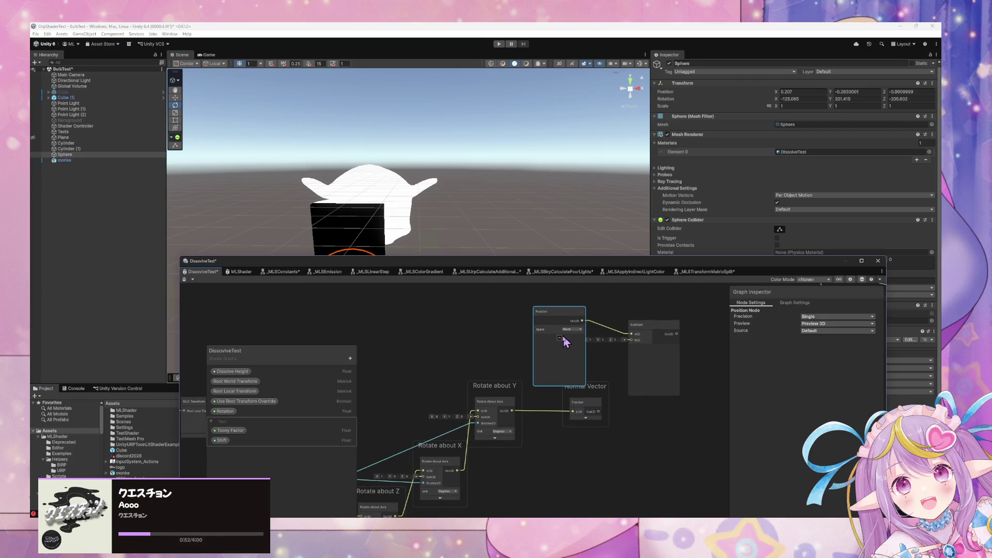
{"action": "left_click", "coordinate": [558, 336]}
{"action": "scroll", "coordinate": [516, 381], "scroll_direction": "down", "scroll_amount": 3}
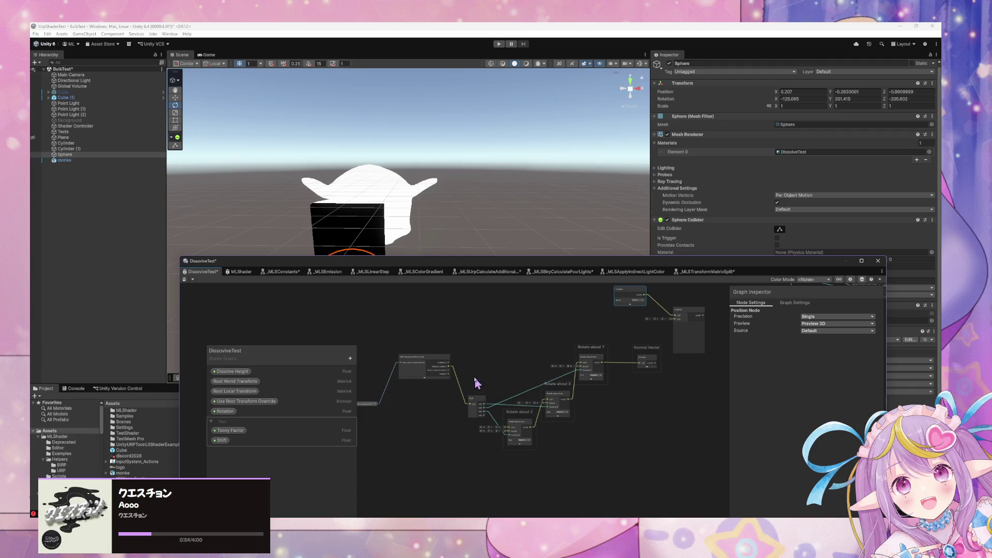